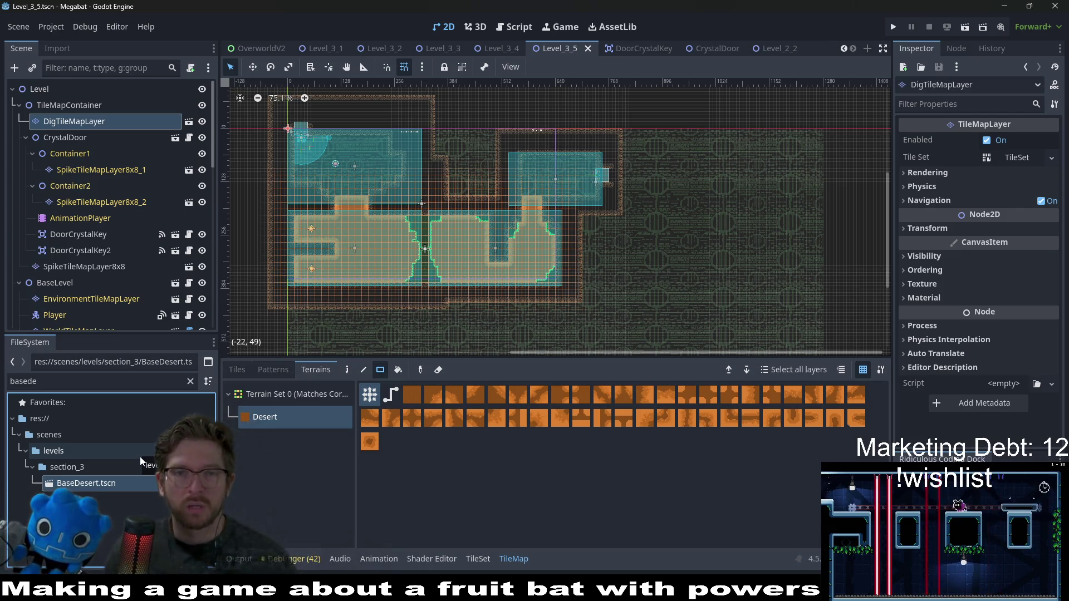
Inspect the first spike layer's terrain and the door crystal key's settings
scroll(569, 180, up, 1)
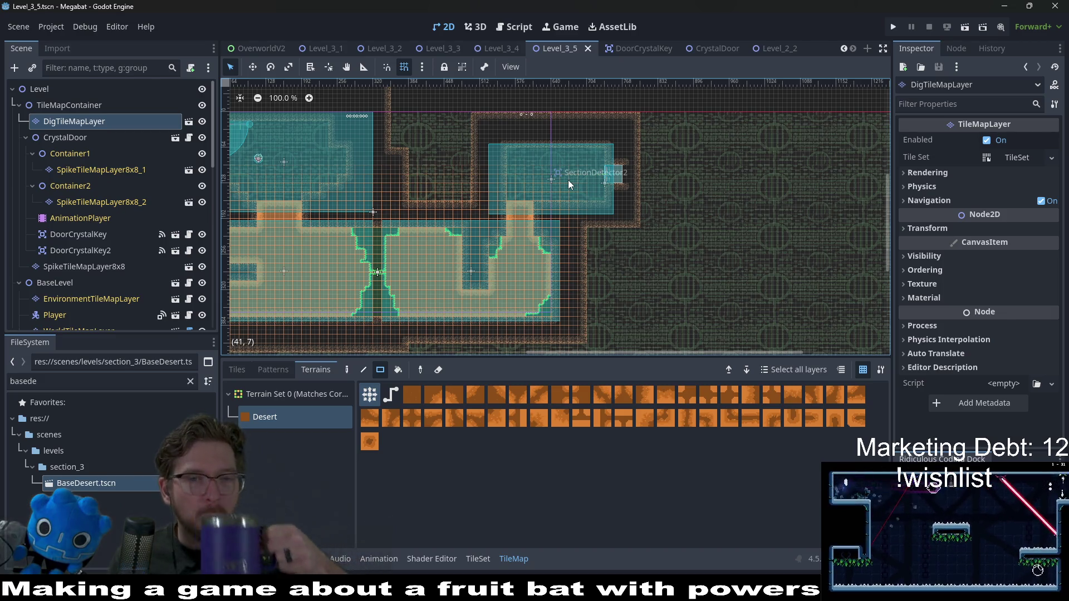
click(108, 162)
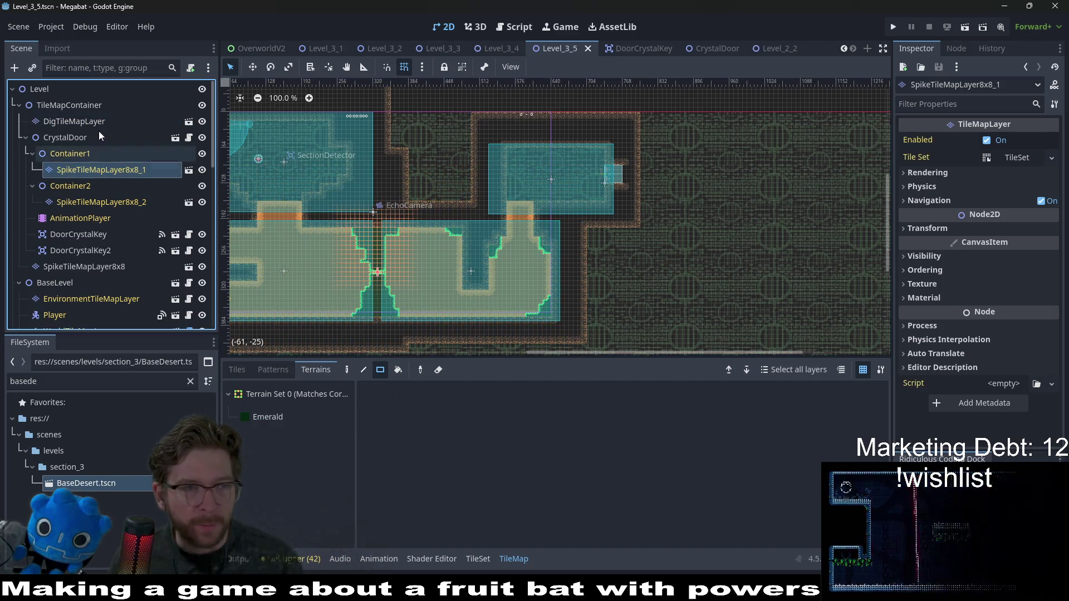
click(96, 123)
click(74, 236)
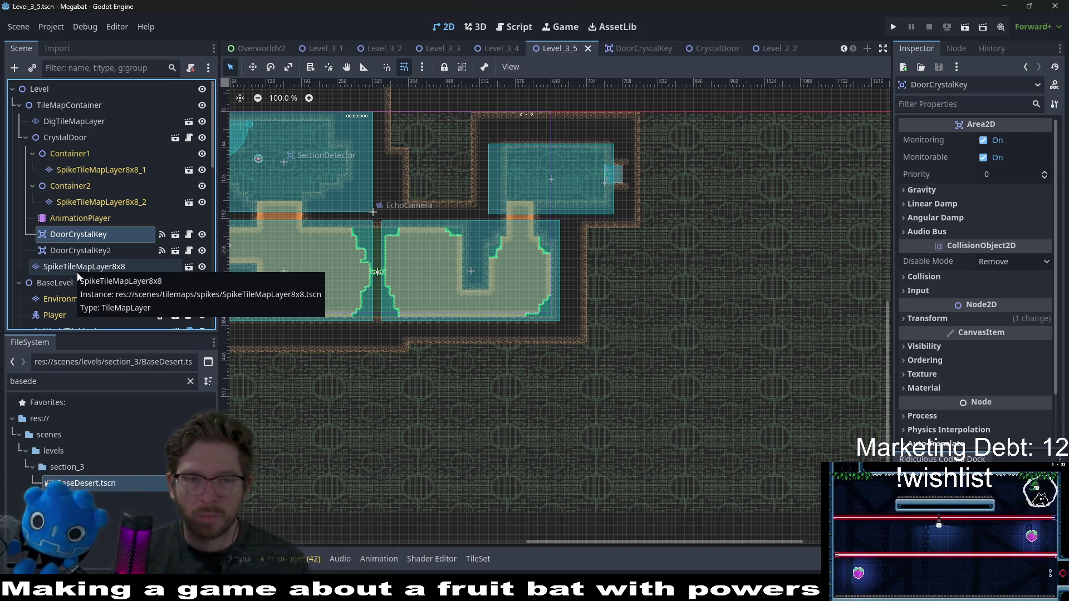
On WorldTileMapLayer, compare the LAB and LAB_V2 terrains, then paint a small DESERT rectangle
scroll(66, 271, down, 5)
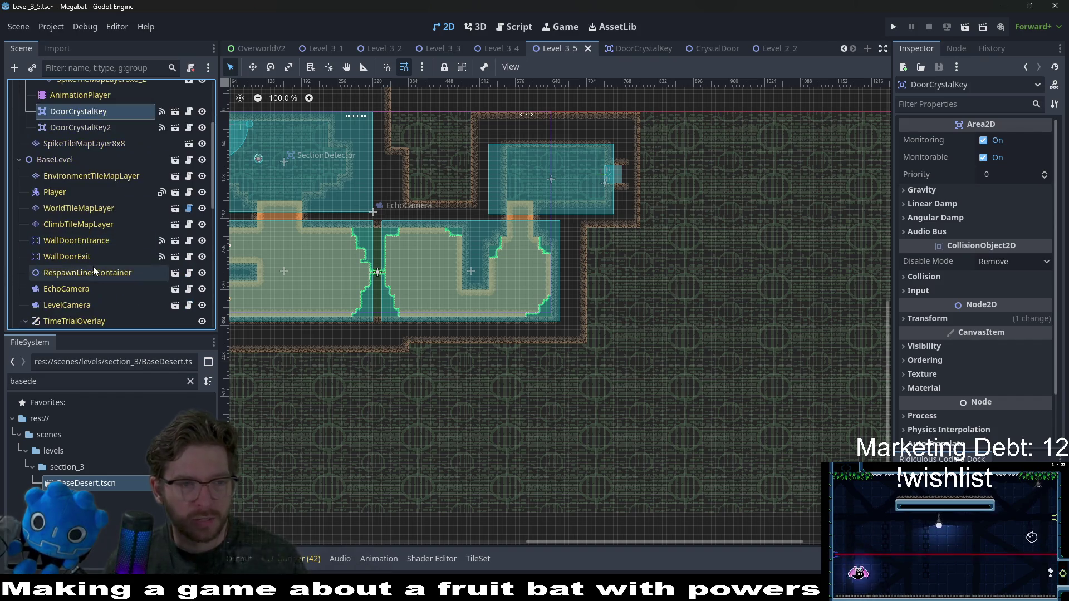
click(74, 209)
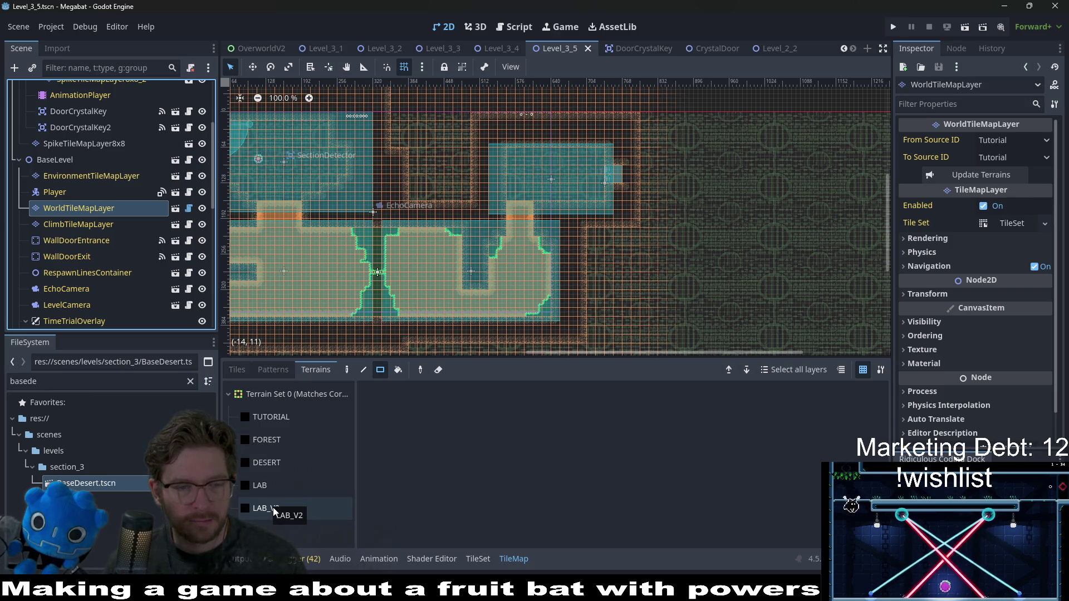
click(276, 487)
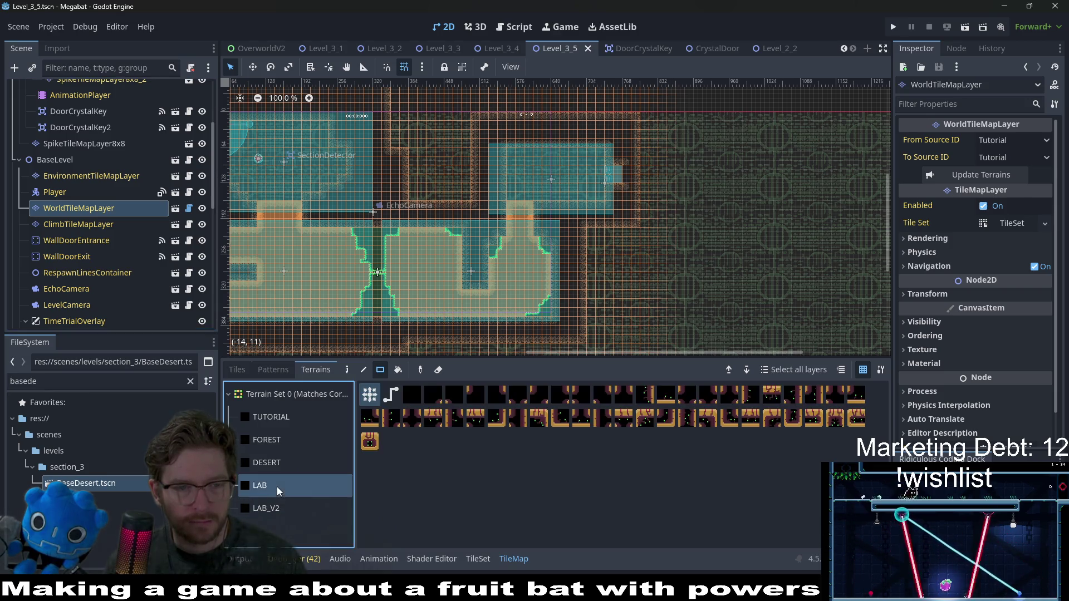
click(274, 508)
click(279, 462)
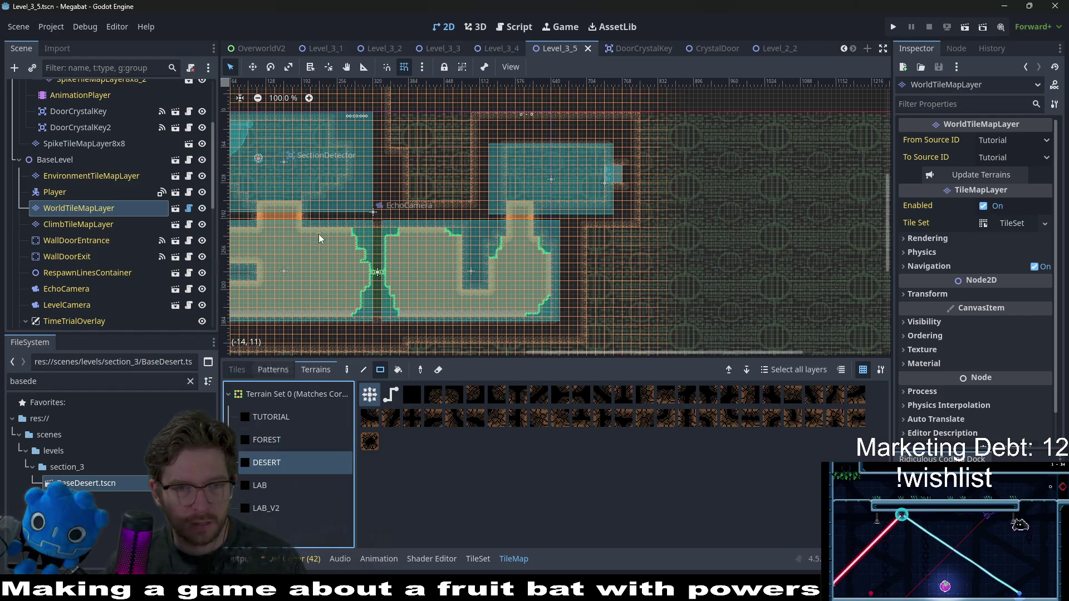
scroll(409, 185, up, 6)
drag(415, 196, 495, 206)
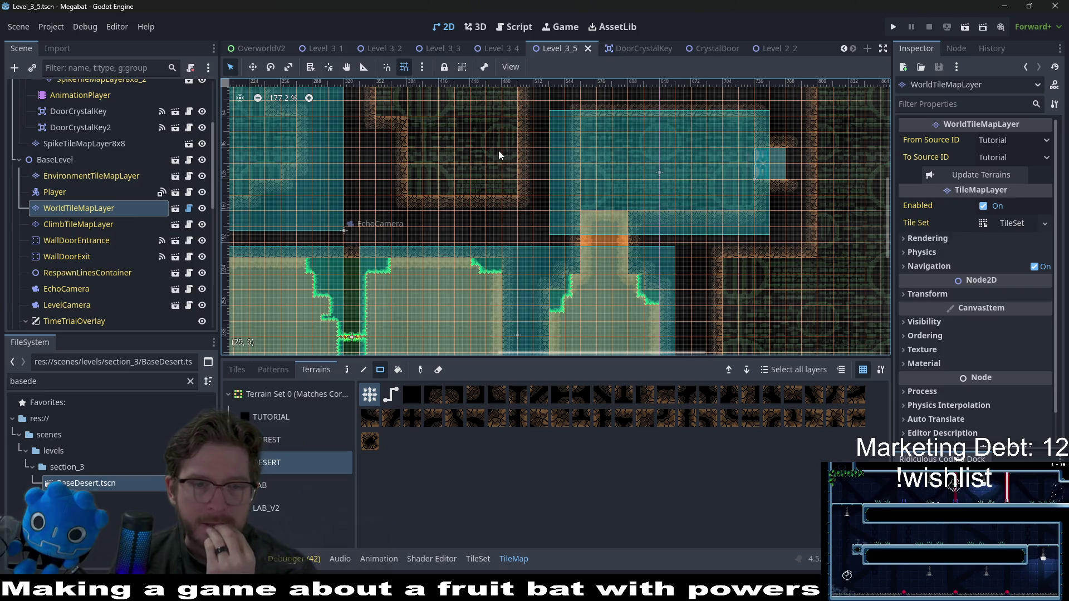
Switch to the Level_3_4 scene for reference
scroll(503, 183, down, 3)
scroll(553, 232, down, 2)
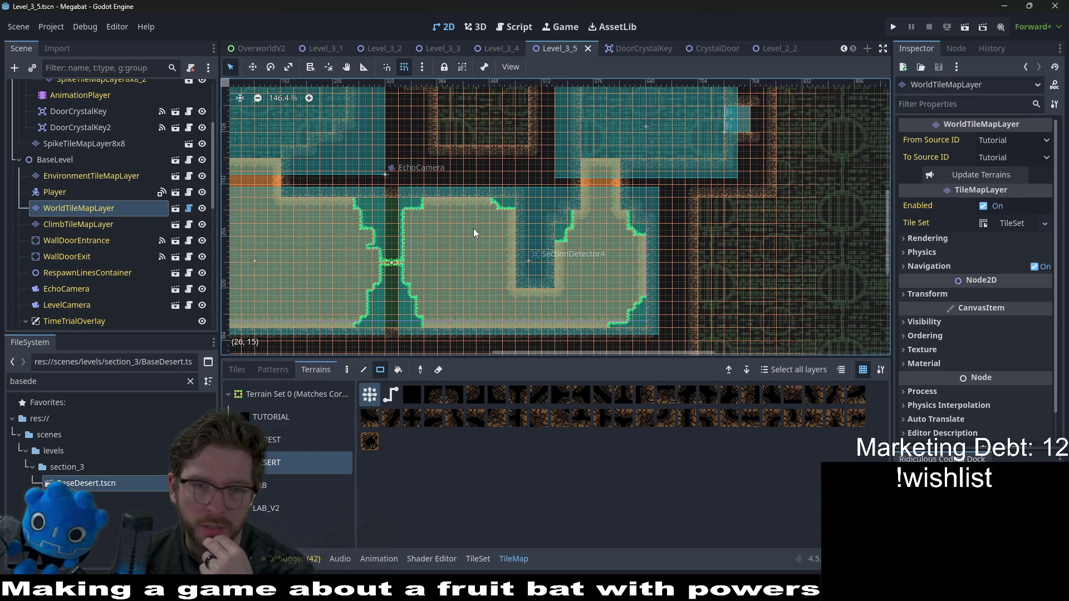
scroll(473, 228, down, 3)
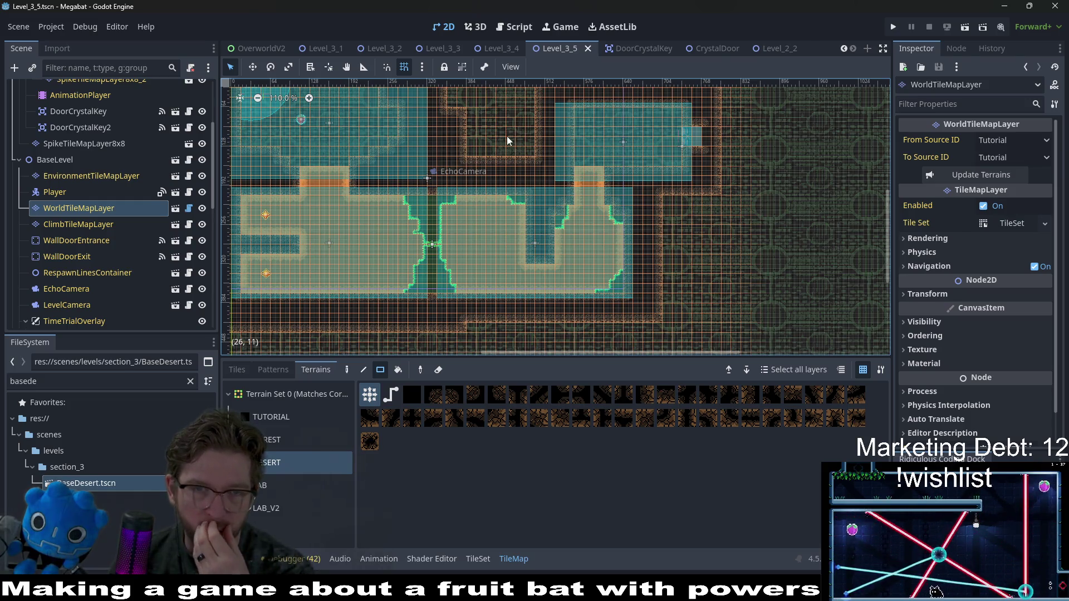
click(499, 45)
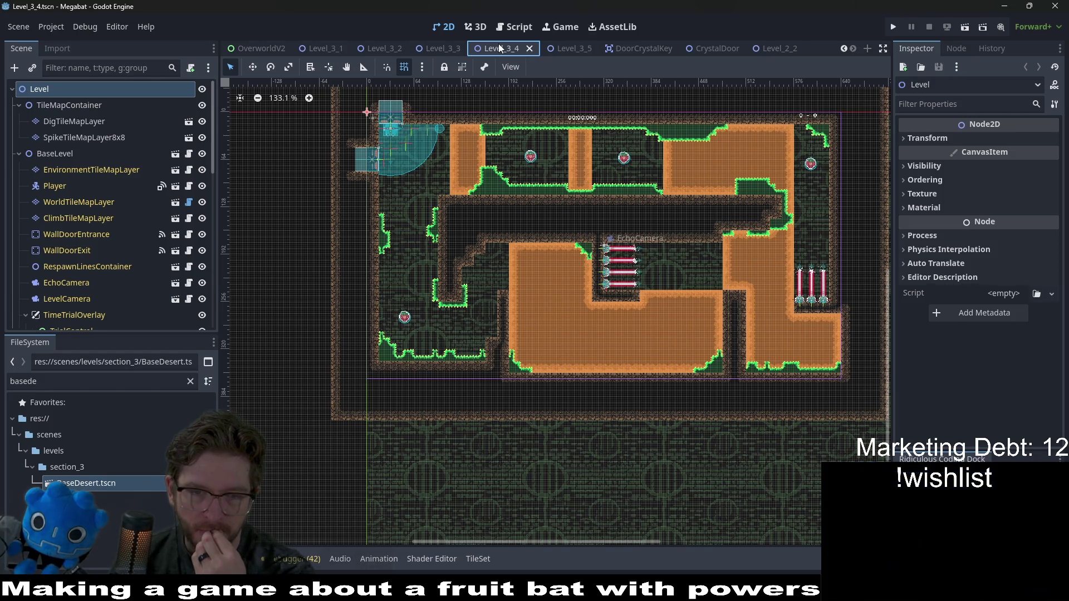
Return to Level_3_5, then Quick Open 'level_3_6' and open Level_3_6.tscn
click(557, 49)
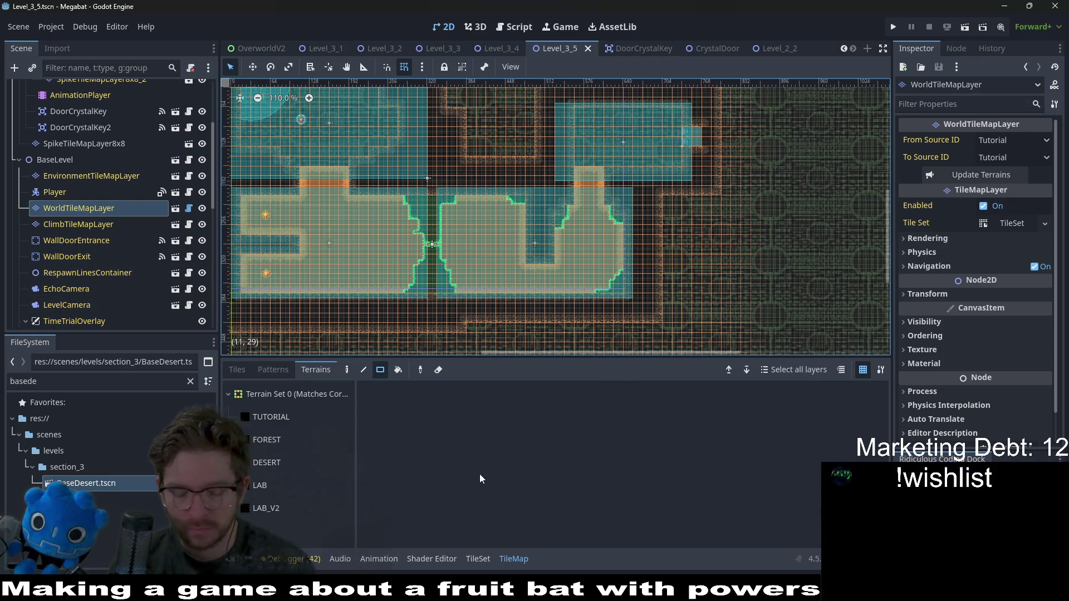
key(shift+alt+o)
text(level)
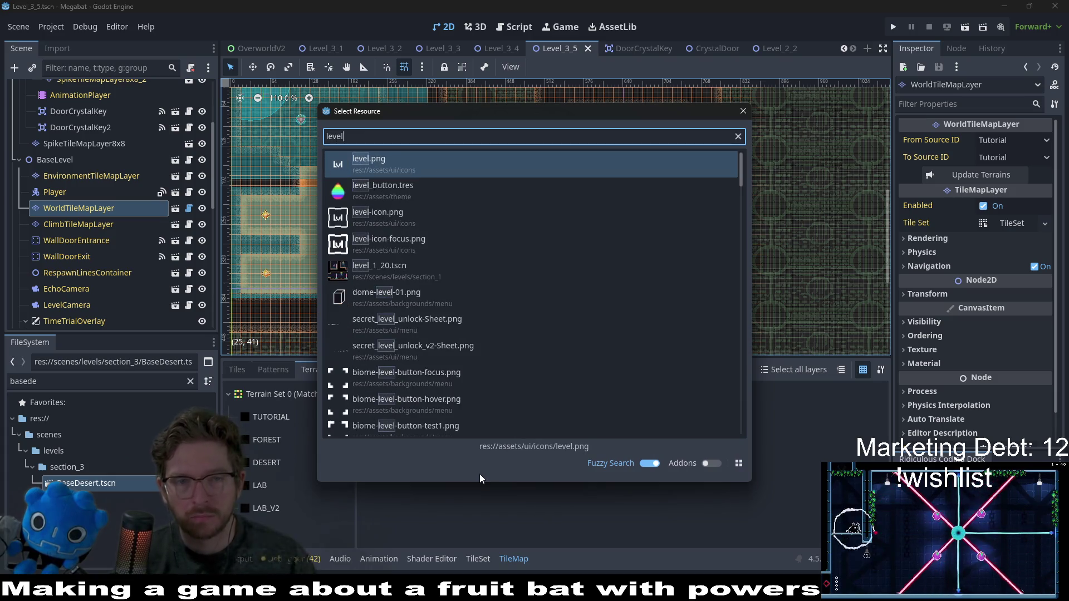
text(_3_6)
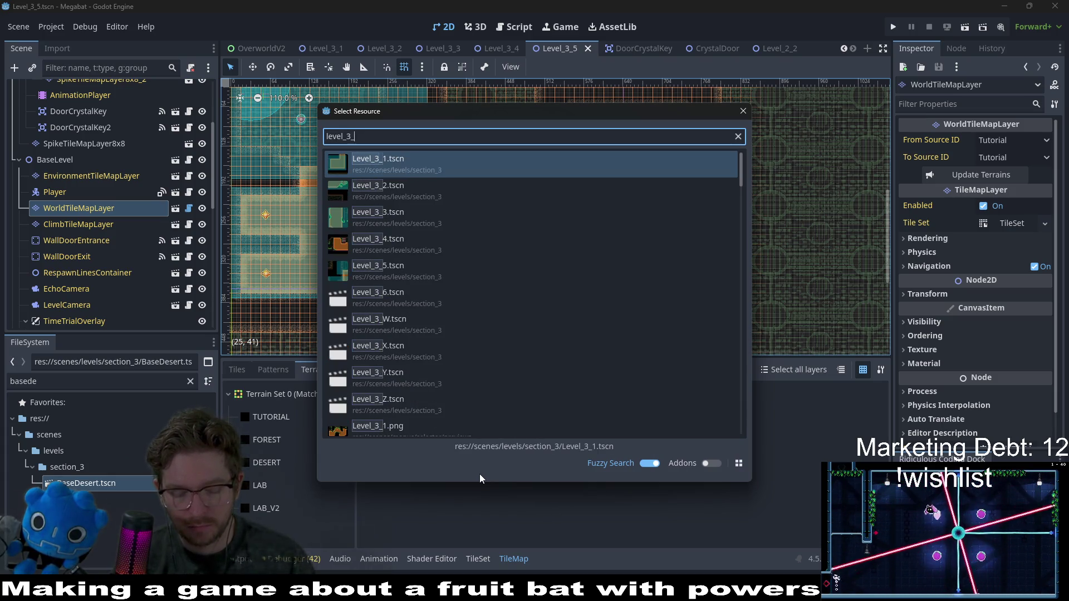
key(Return)
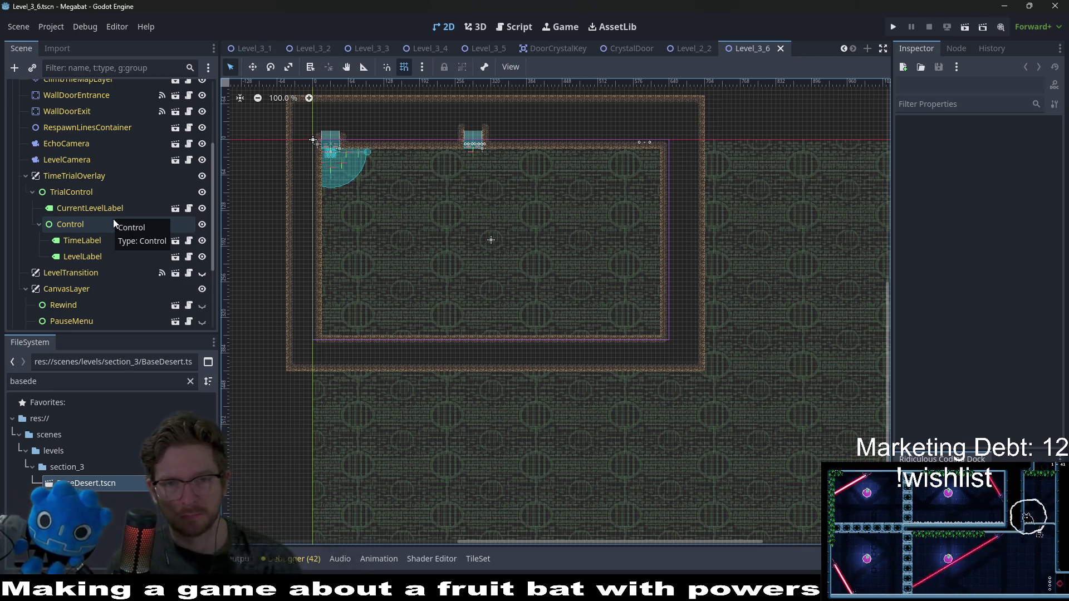
scroll(108, 169, up, 5)
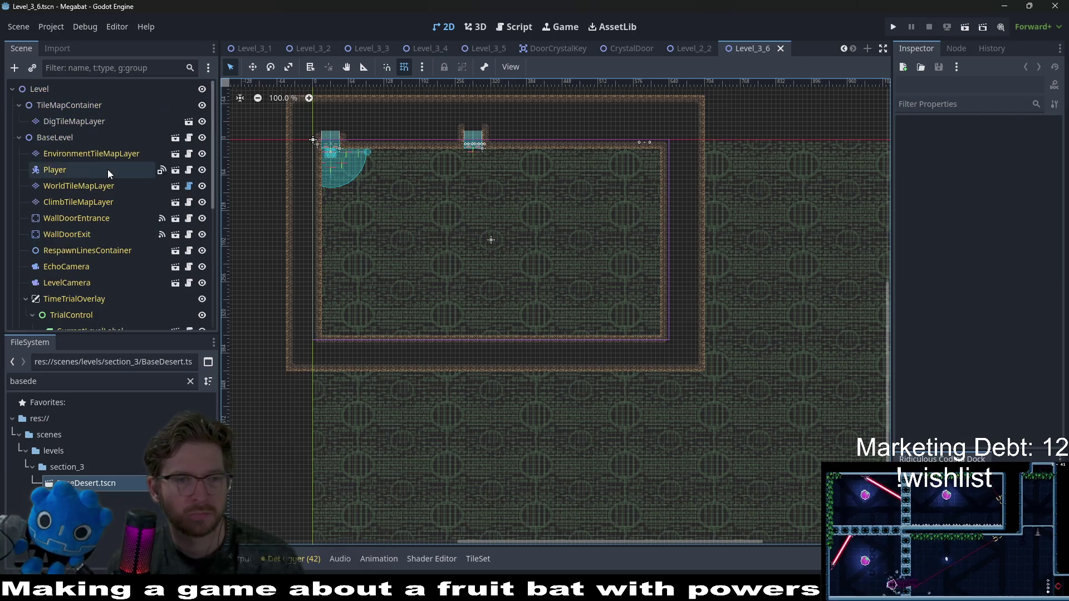
click(99, 155)
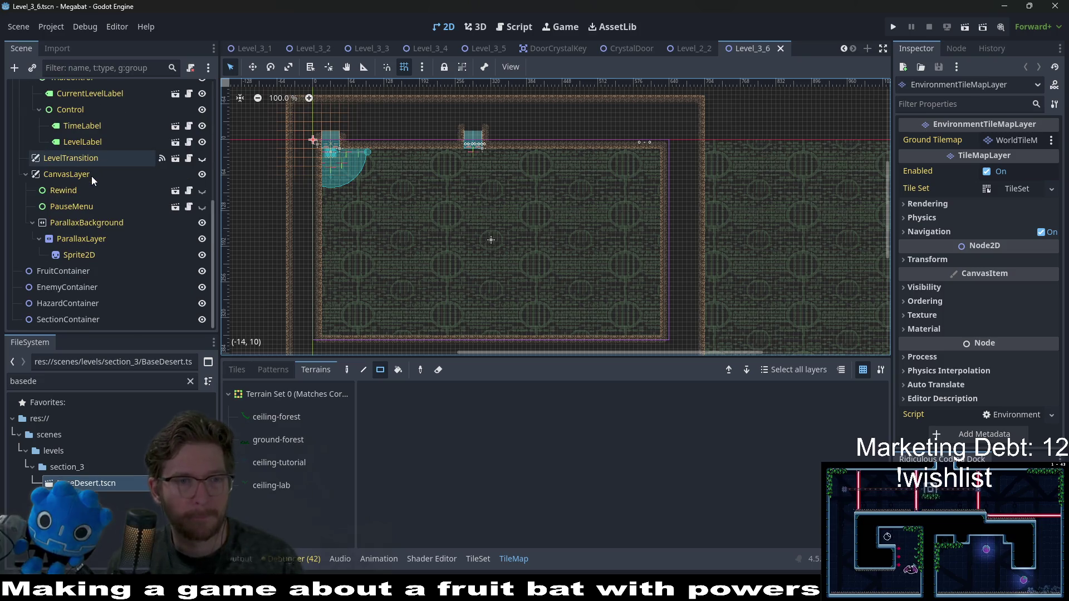
scroll(132, 278, up, 5)
scroll(132, 278, down, 5)
click(59, 319)
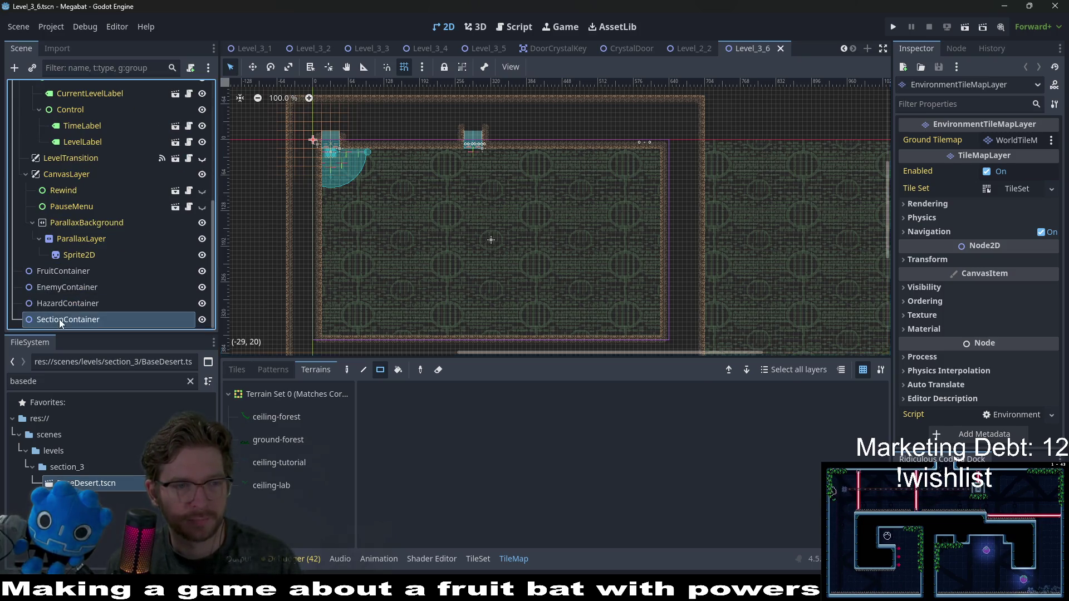
right_click(59, 319)
click(136, 257)
key(Escape)
scroll(95, 246, up, 5)
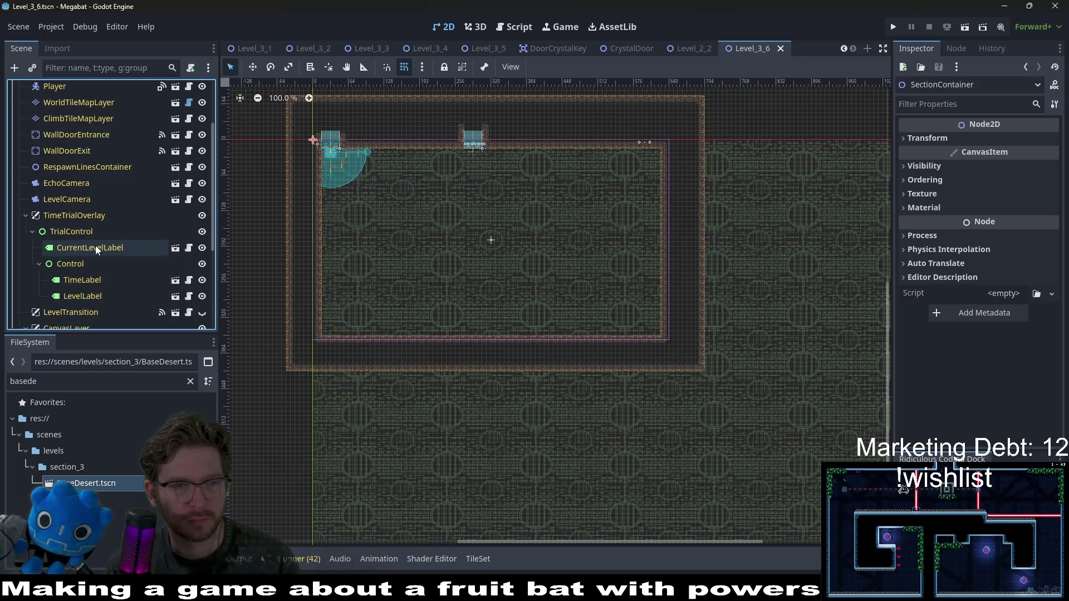
scroll(83, 145, down, 5)
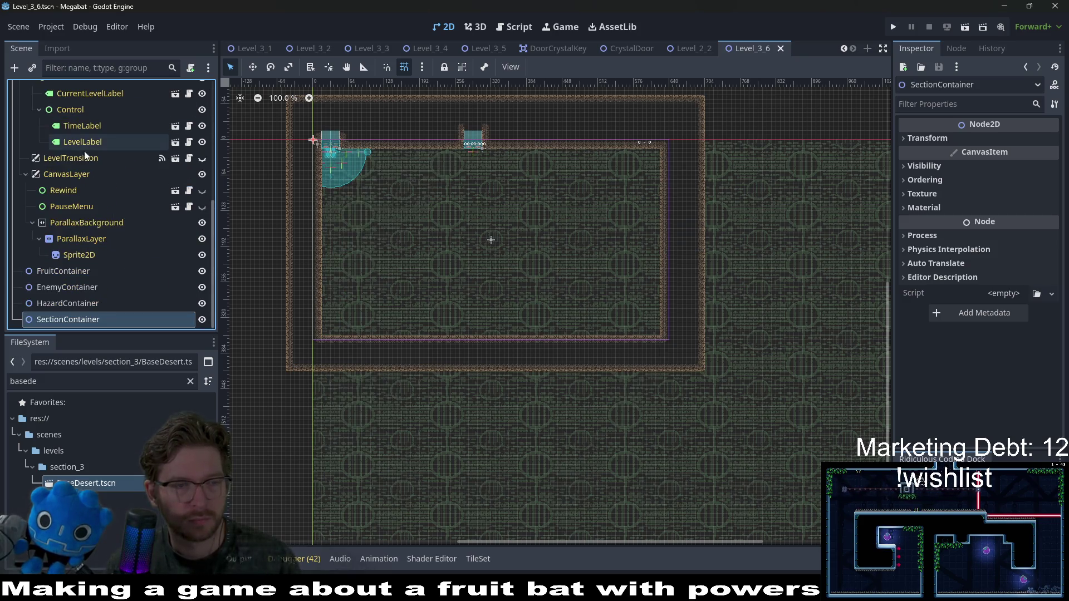
right_click(61, 322)
Instantiate SectionDetector.tscn under SectionContainer and move it to the room's top-left
click(136, 251)
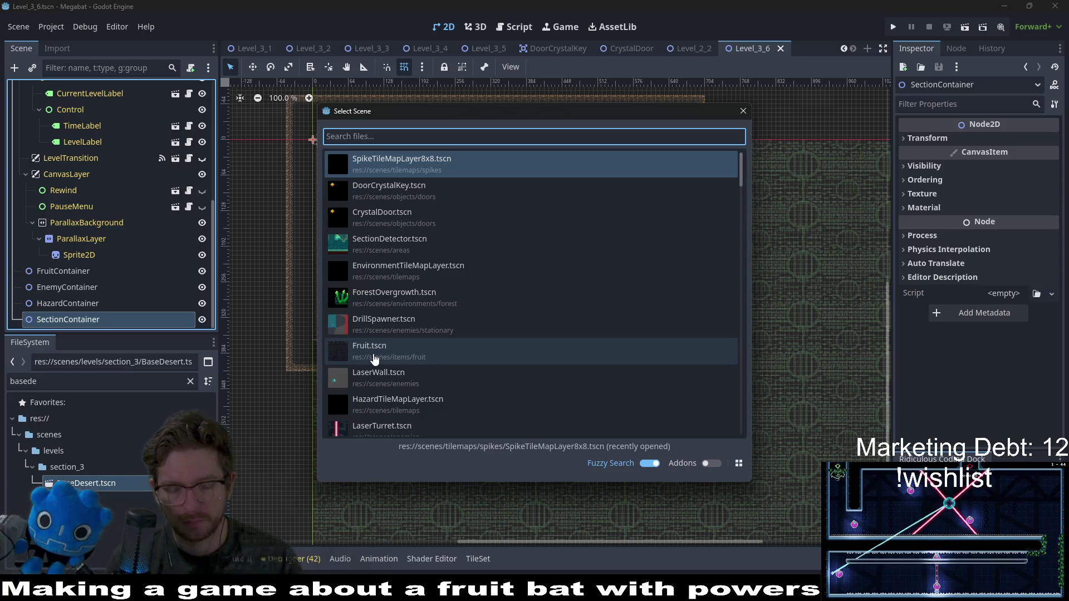
text(section)
key(Return)
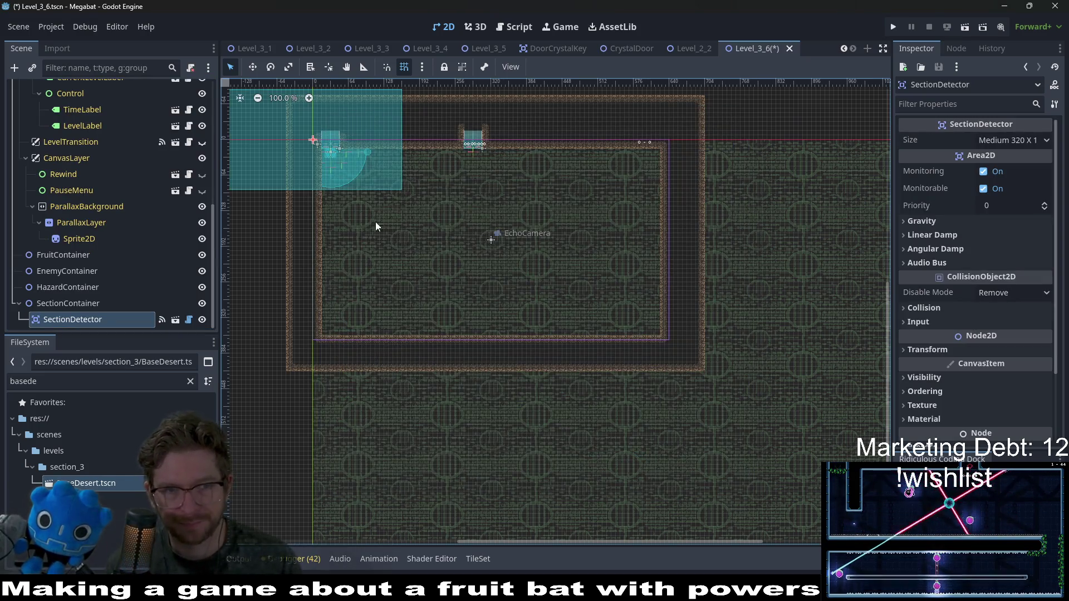
scroll(331, 198, up, 5)
key(w)
mouse_move(371, 153)
mouse_down()
mouse_move(468, 184)
mouse_move(506, 222)
mouse_up()
Select the exit wall door, pan up to the room's top edge, and select WorldTileMapLayer
scroll(506, 213, up, 2)
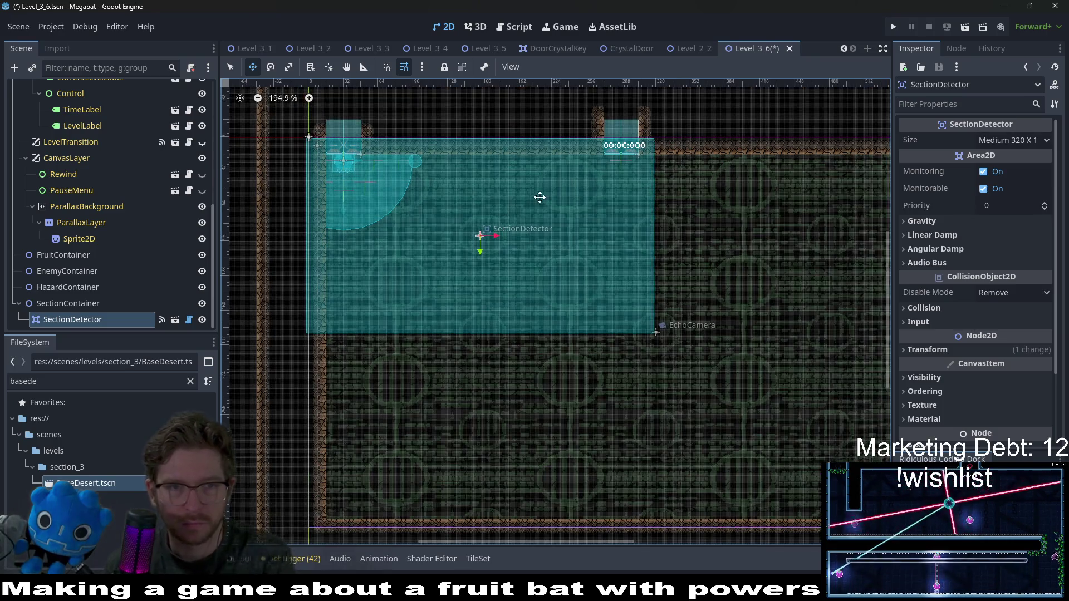
scroll(128, 189, up, 6)
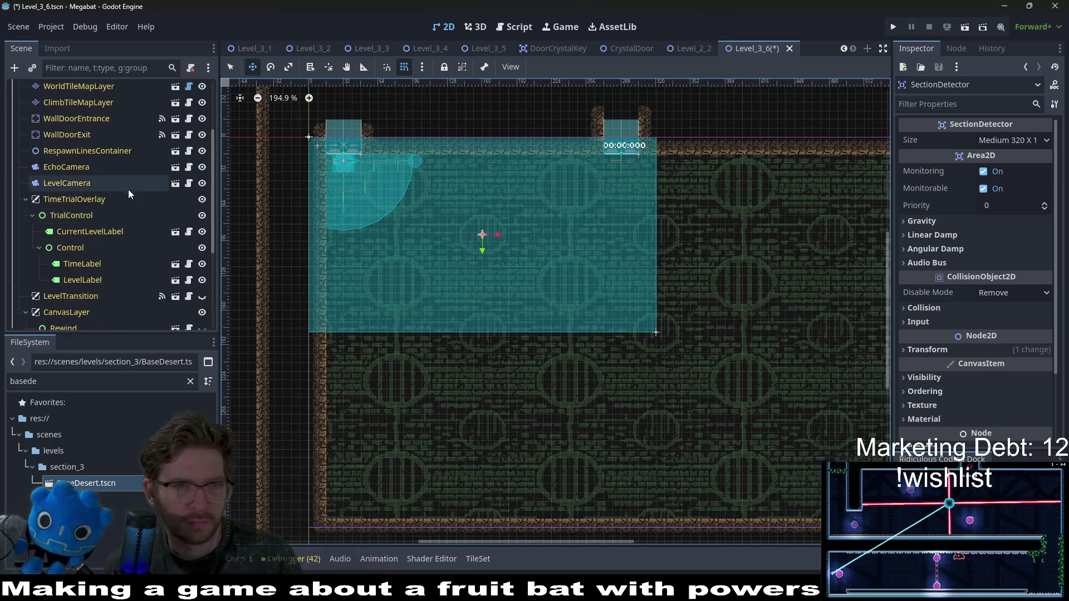
click(71, 234)
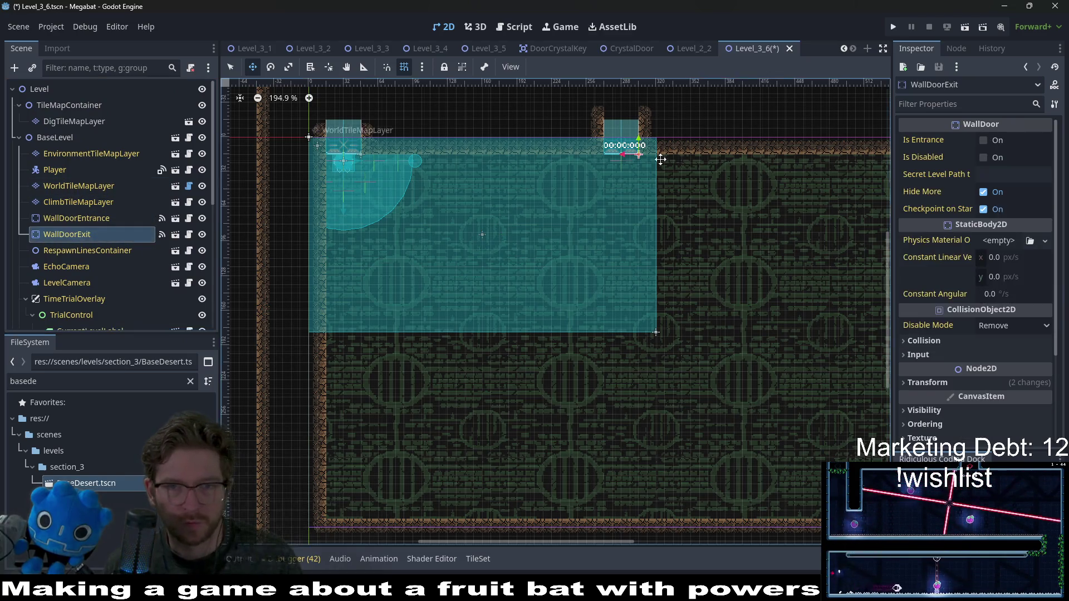
drag(659, 151, 596, 305)
drag(573, 269, 662, 196)
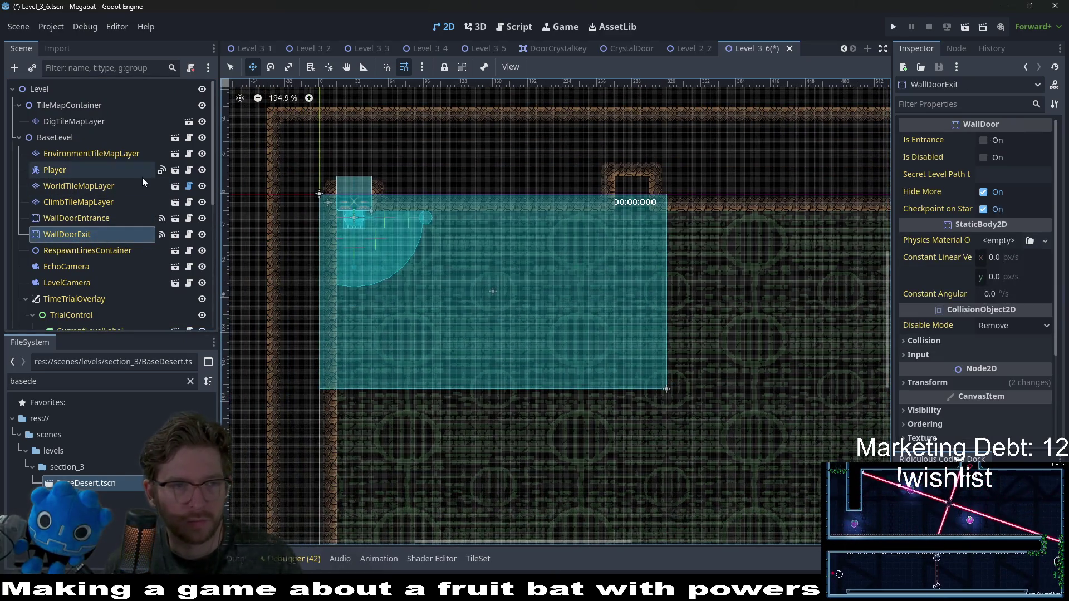
click(78, 187)
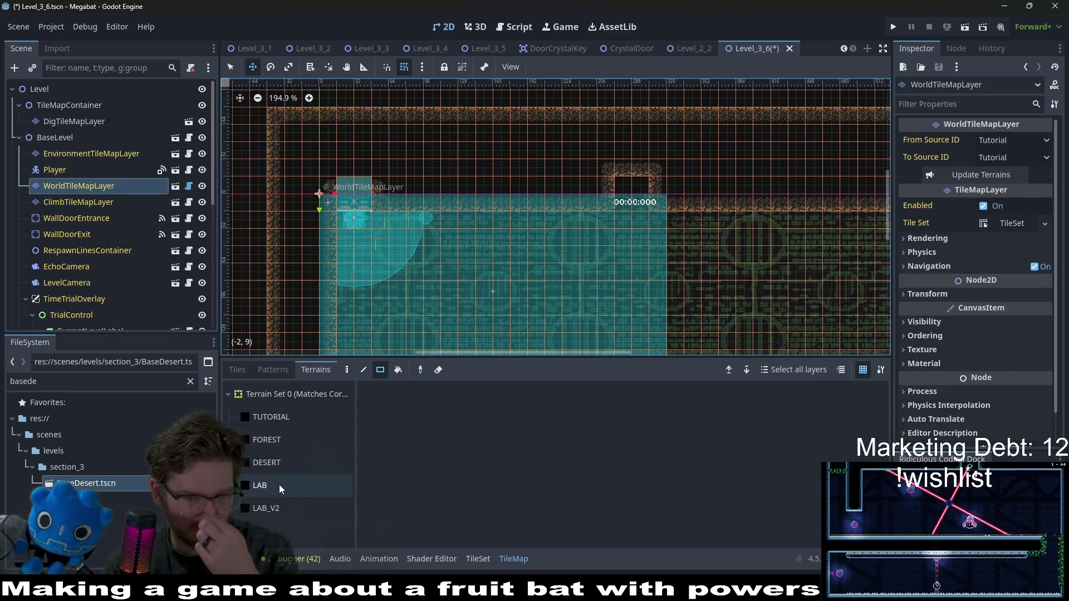
Pick the DESERT terrain and paint a desert strip along the room's right edge
click(289, 473)
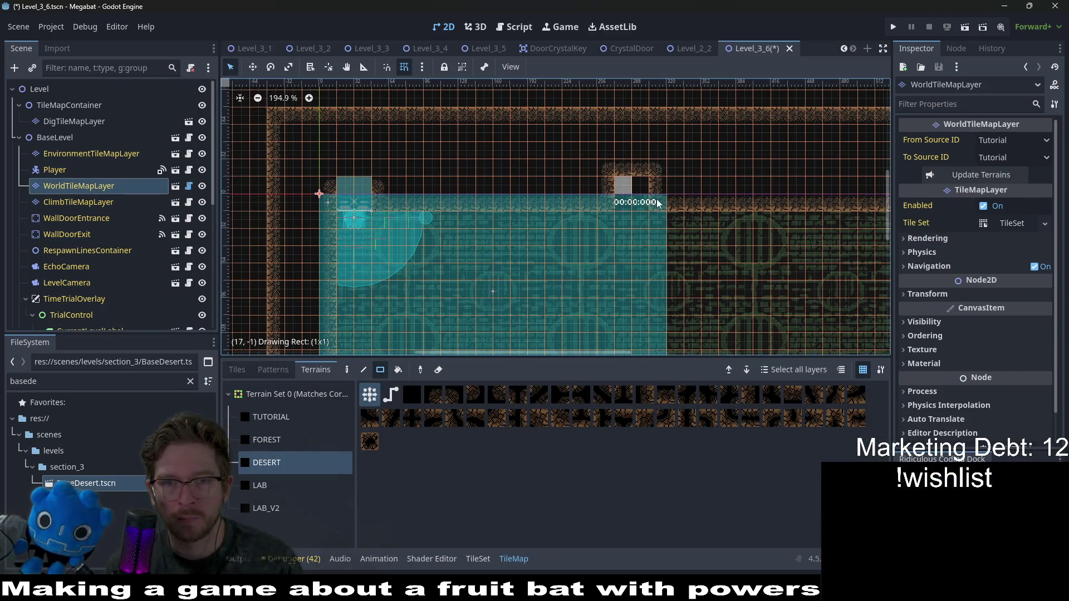
scroll(644, 257, down, 3)
scroll(613, 225, down, 1)
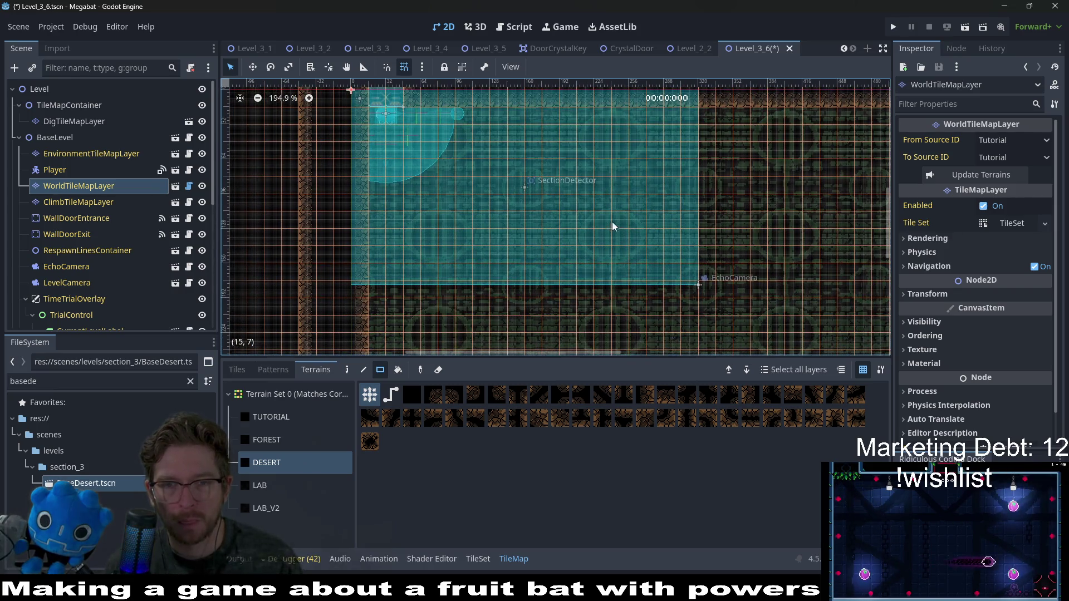
scroll(603, 255, down, 2)
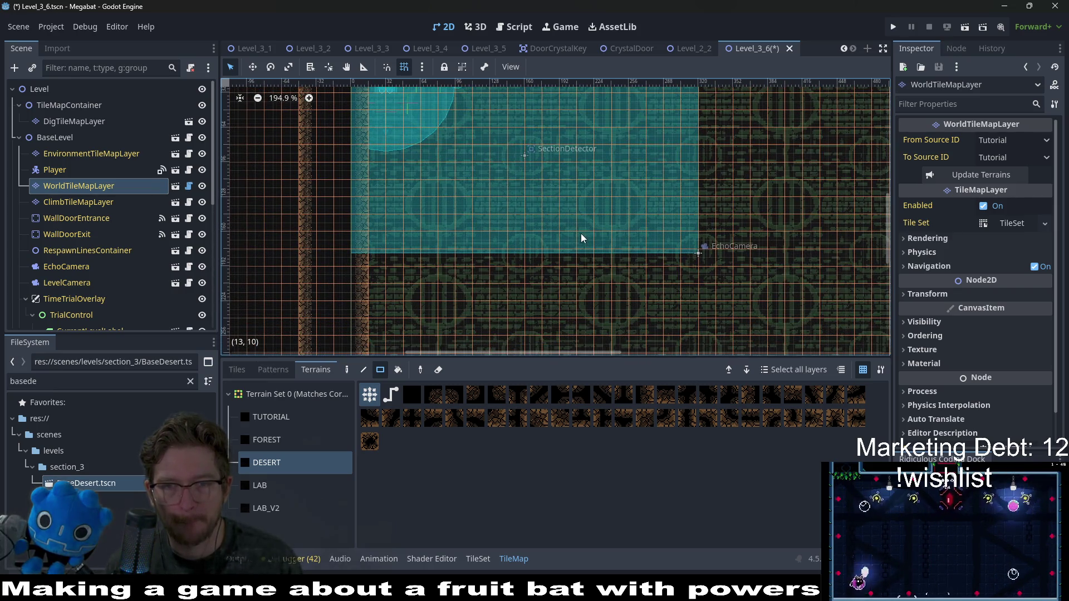
scroll(566, 155, right, 3)
scroll(523, 200, up, 1)
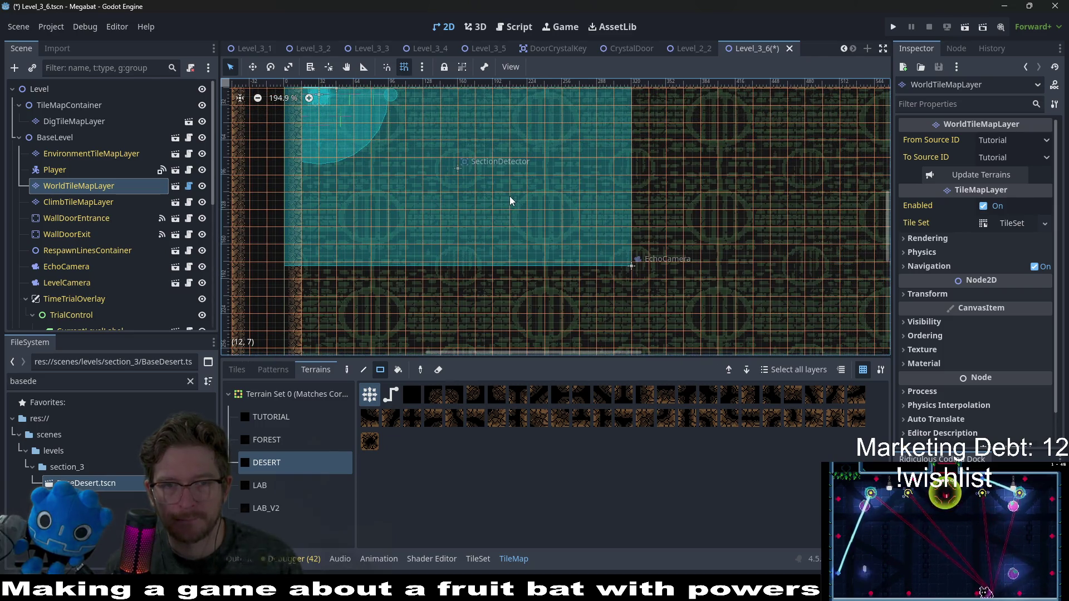
drag(511, 201, 499, 273)
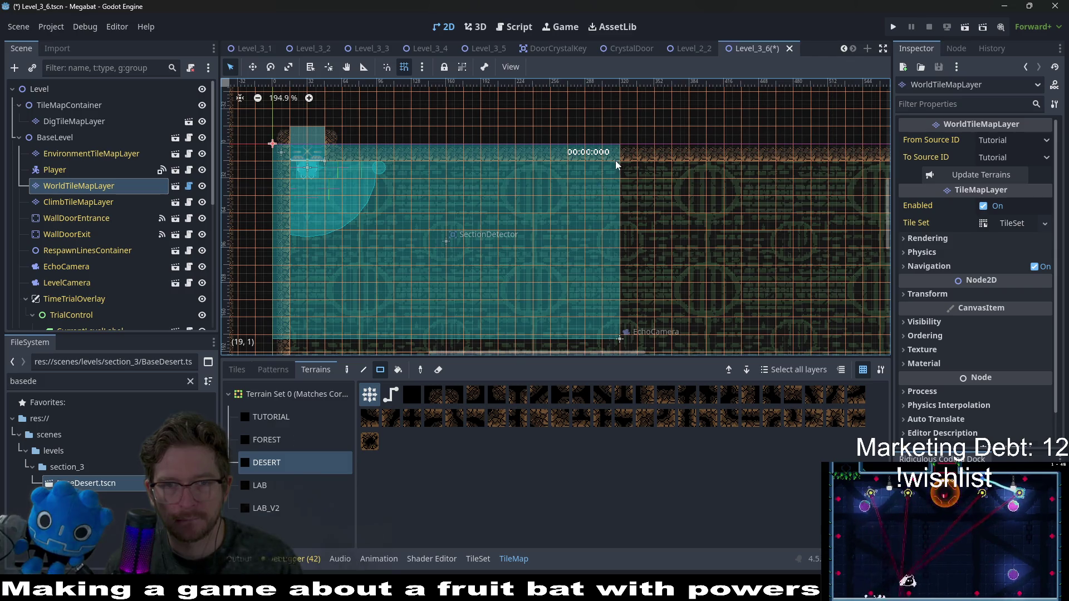
mouse_move(611, 162)
mouse_down()
mouse_move(613, 281)
mouse_move(643, 346)
mouse_up()
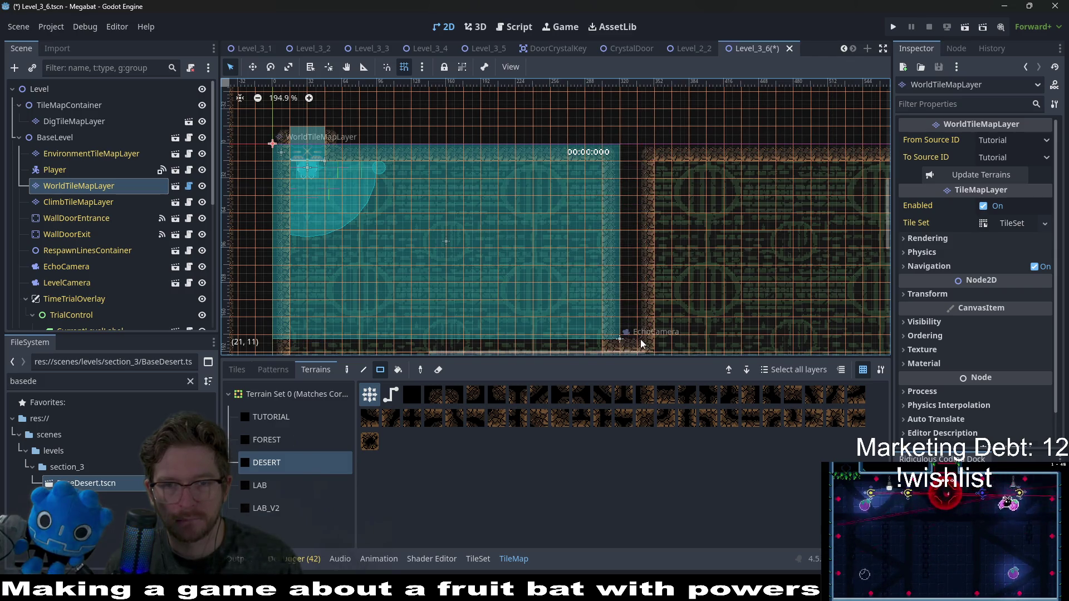
Paint desert blocks right of the room, below it, and at its lower right
scroll(648, 276, down, 4)
scroll(550, 247, down, 5)
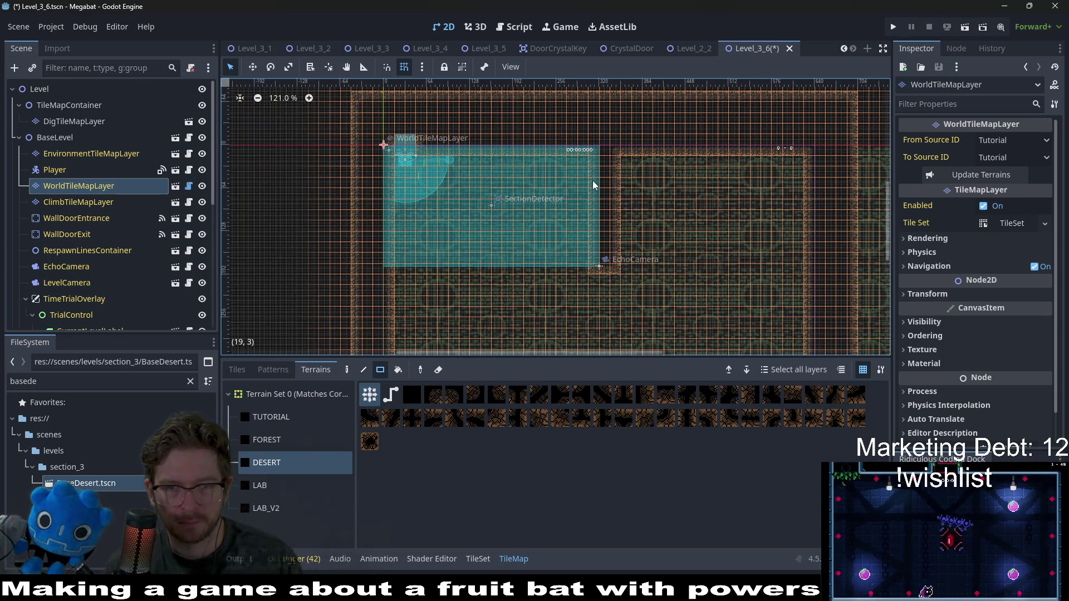
drag(632, 191, 632, 191)
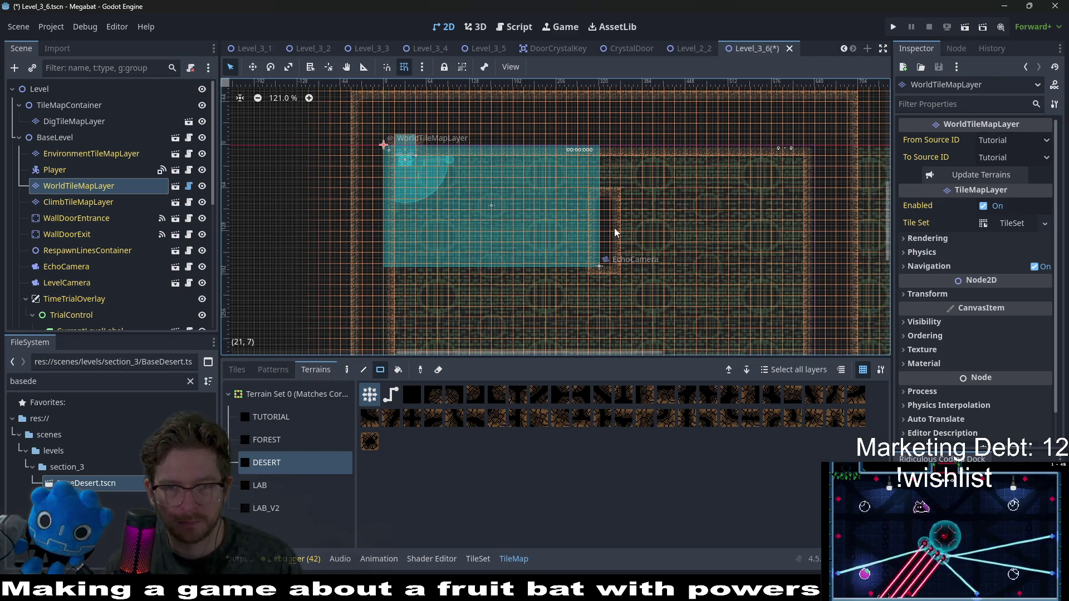
scroll(622, 233, up, 1)
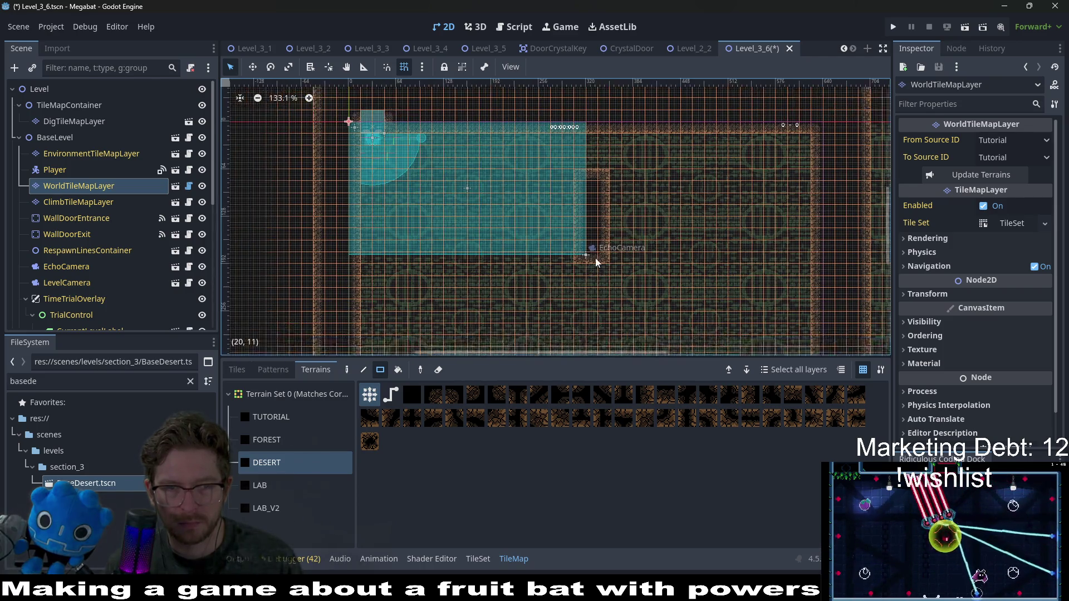
mouse_move(371, 243)
mouse_down()
mouse_move(566, 281)
mouse_move(625, 281)
mouse_up()
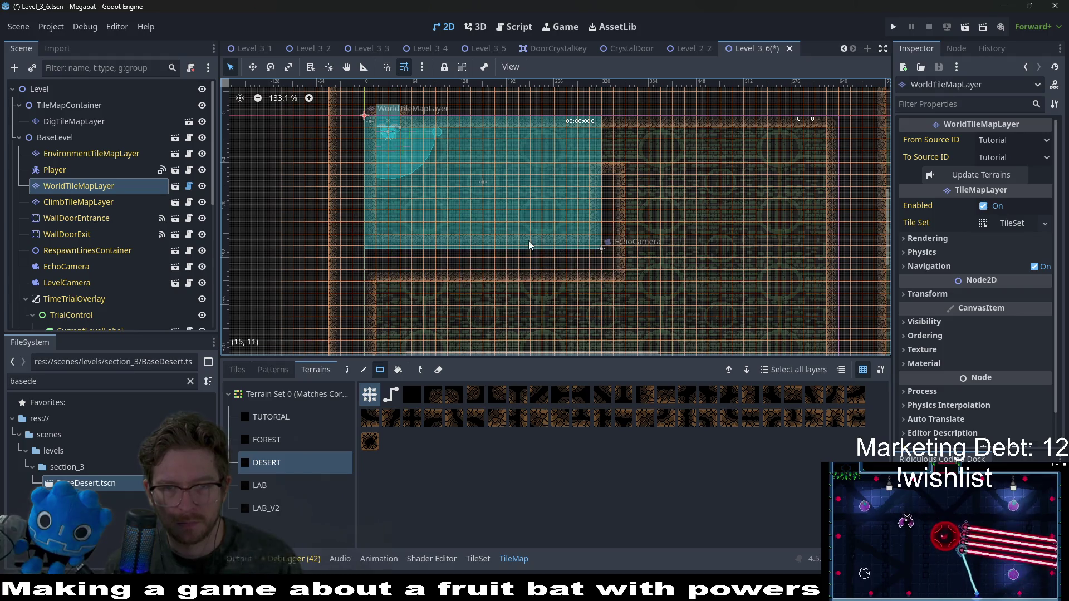
scroll(490, 231, up, 4)
drag(499, 171, 486, 234)
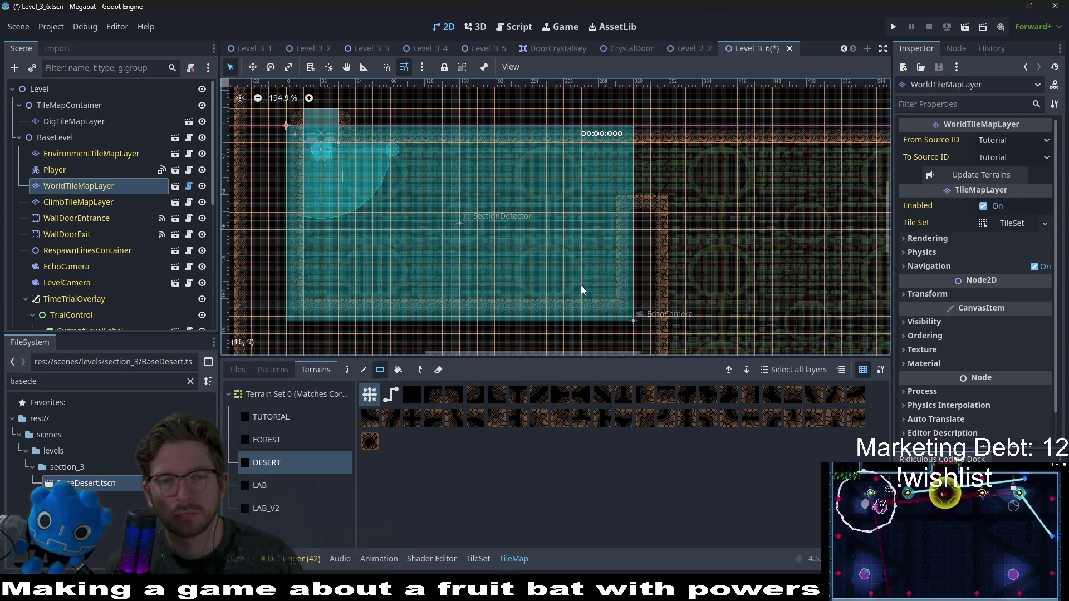
mouse_move(396, 175)
mouse_down()
mouse_move(413, 203)
mouse_move(403, 215)
mouse_up()
scroll(84, 223, down, 5)
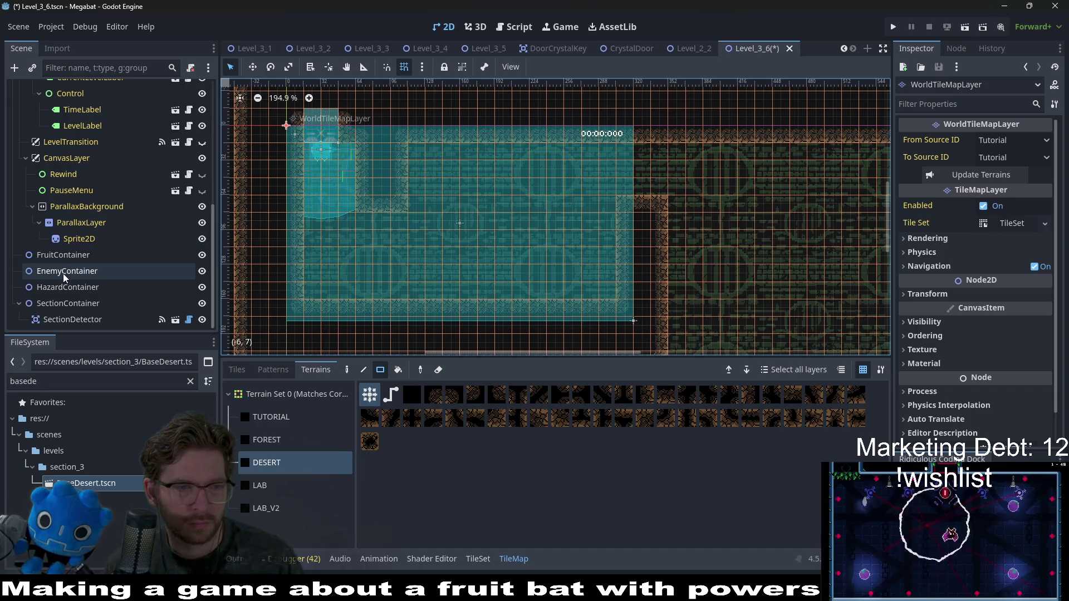
Instantiate Fruit.tscn under FruitContainer and place it in the middle of the room
click(67, 254)
right_click(69, 256)
click(128, 249)
text(fruit)
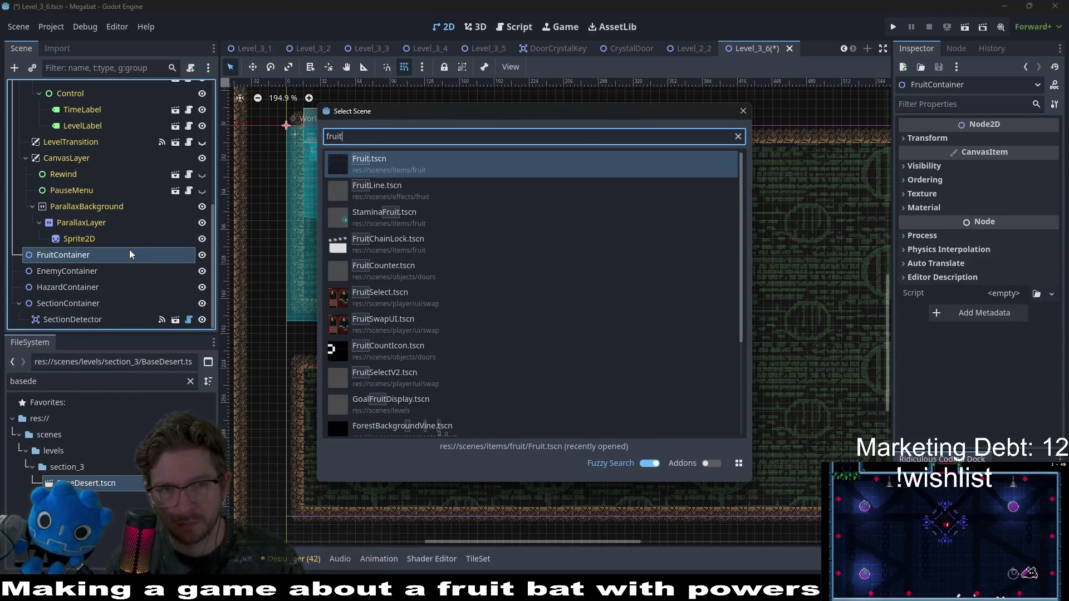
key(Return)
key(w)
drag(298, 146, 426, 238)
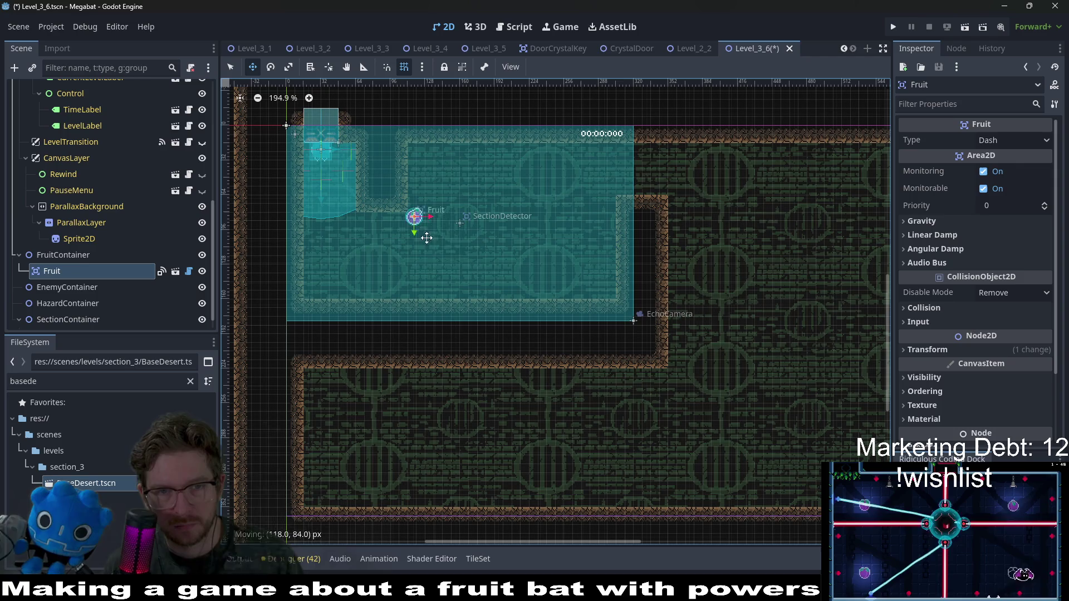
Set the fruit's Type to Dig, then select the DigTileMapLayer
click(1007, 140)
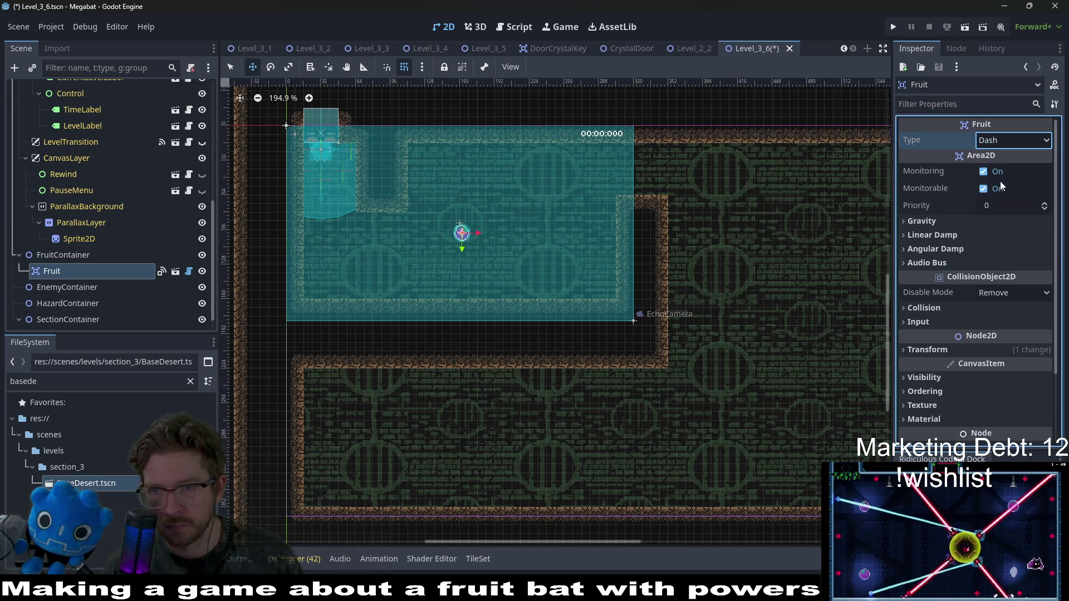
click(1003, 140)
click(1008, 191)
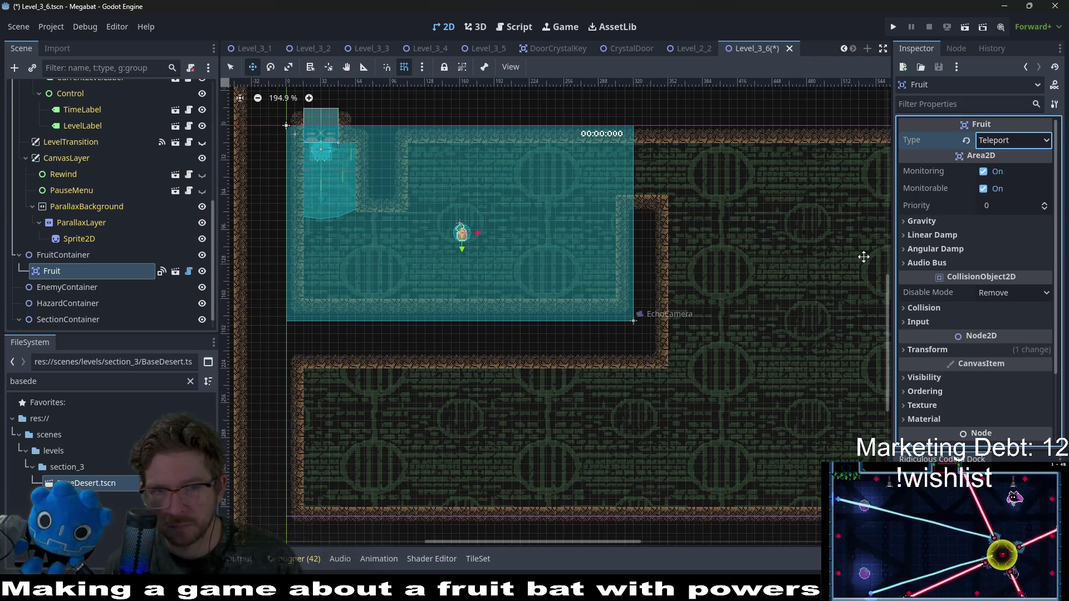
click(1002, 142)
click(997, 206)
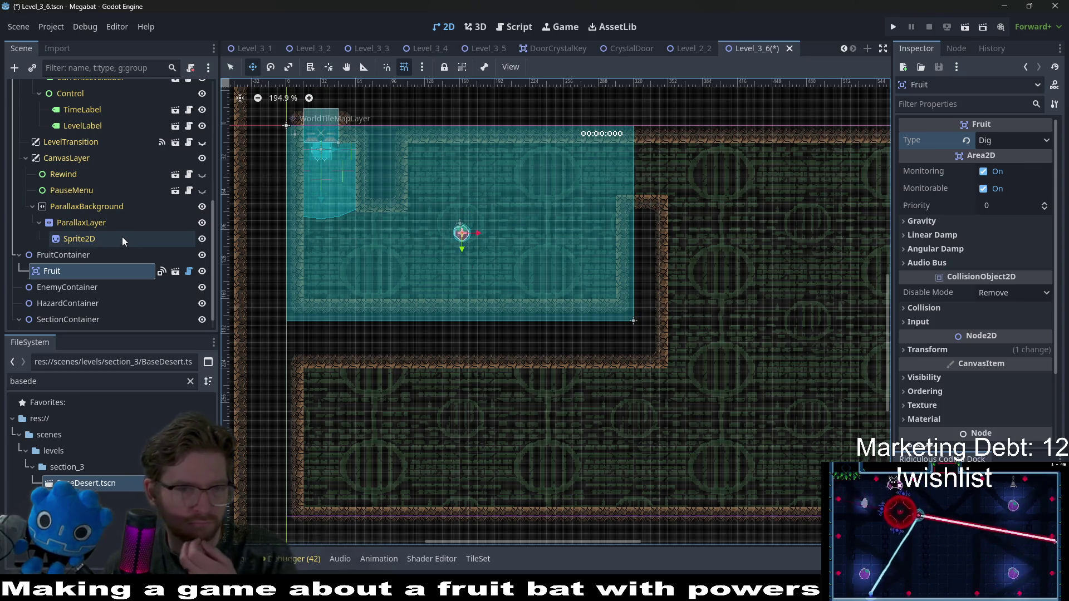
scroll(87, 198, up, 5)
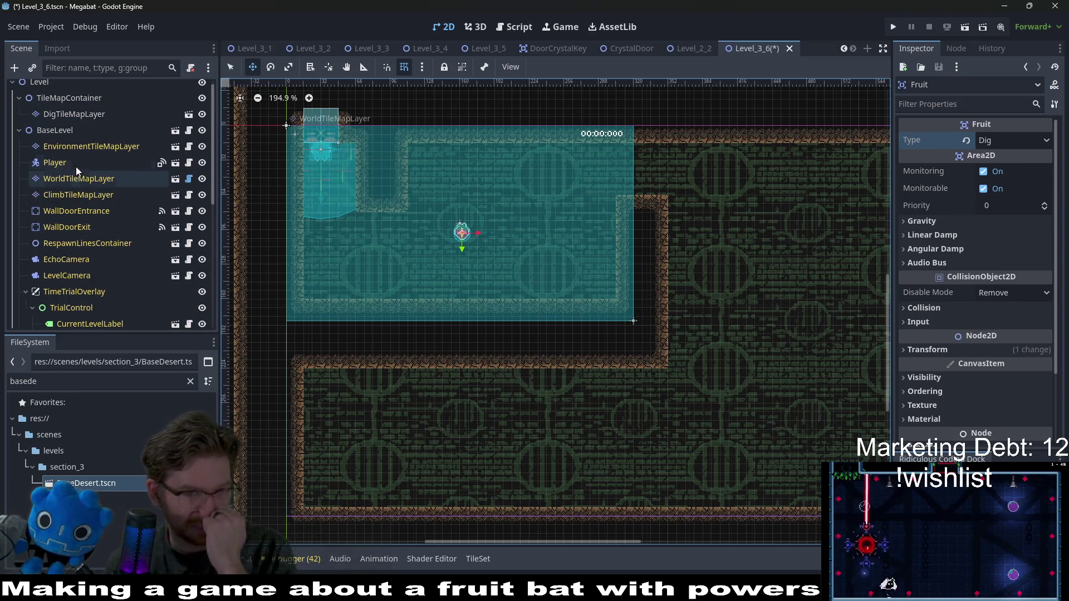
scroll(75, 166, up, 1)
click(72, 133)
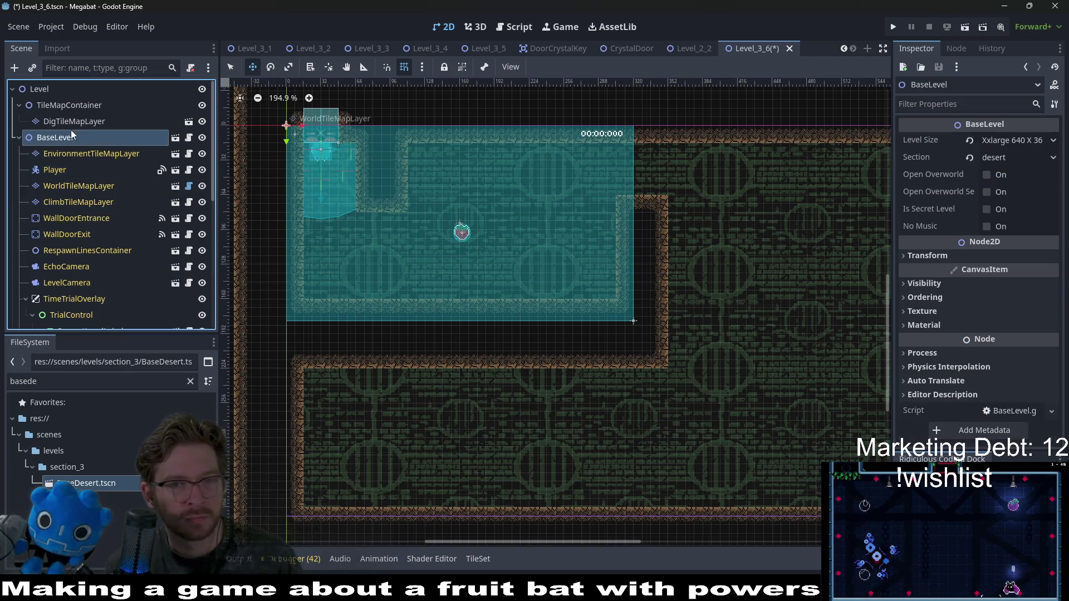
click(89, 121)
Select WorldTileMapLayer and choose the DESERT terrain for painting
scroll(89, 237, down, 4)
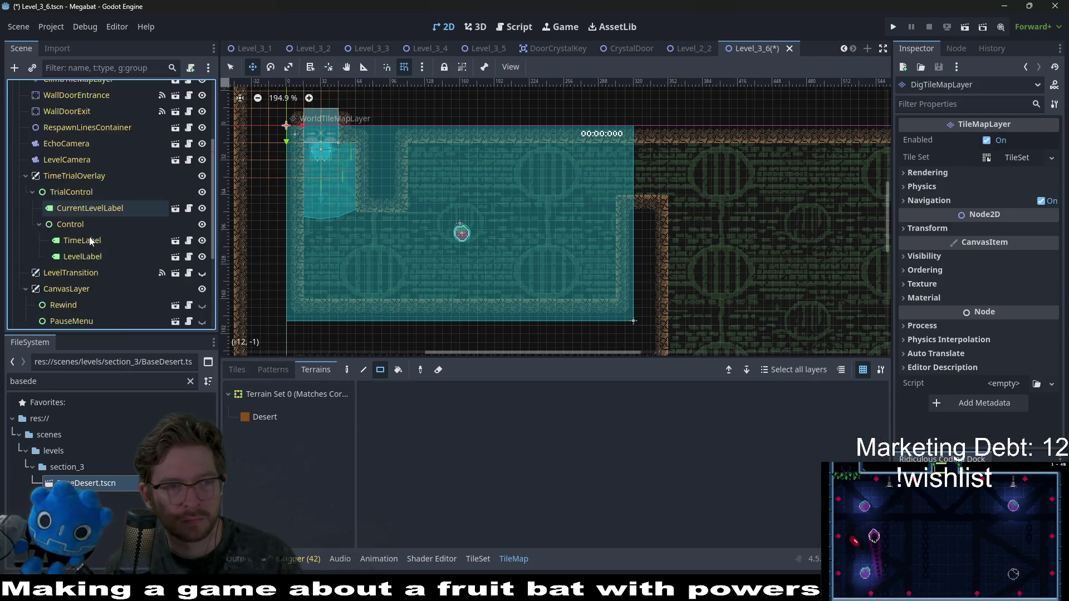
scroll(89, 236, up, 4)
click(99, 124)
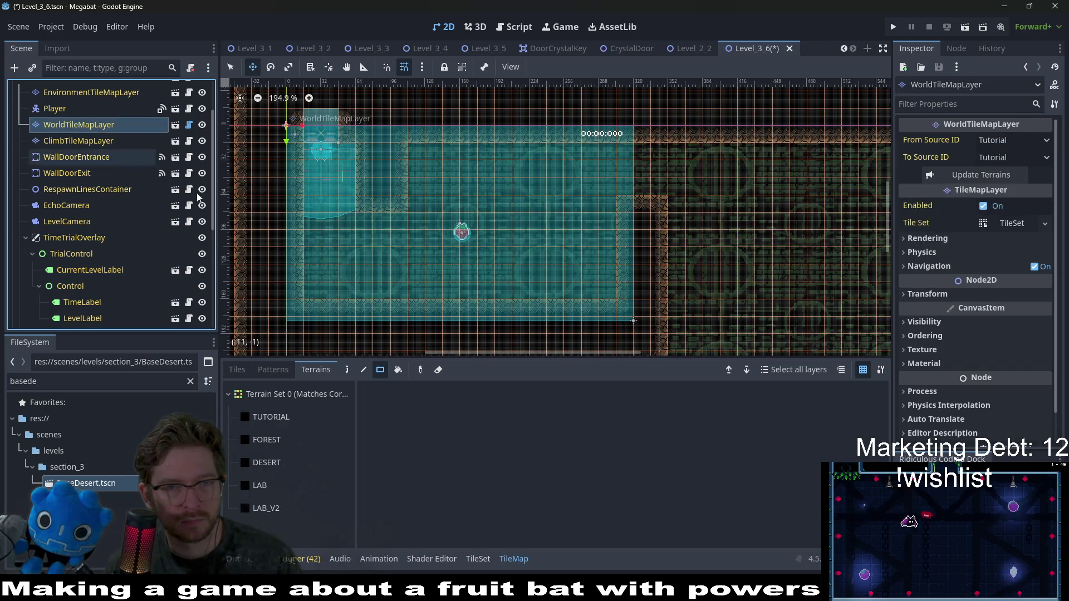
click(81, 156)
click(94, 123)
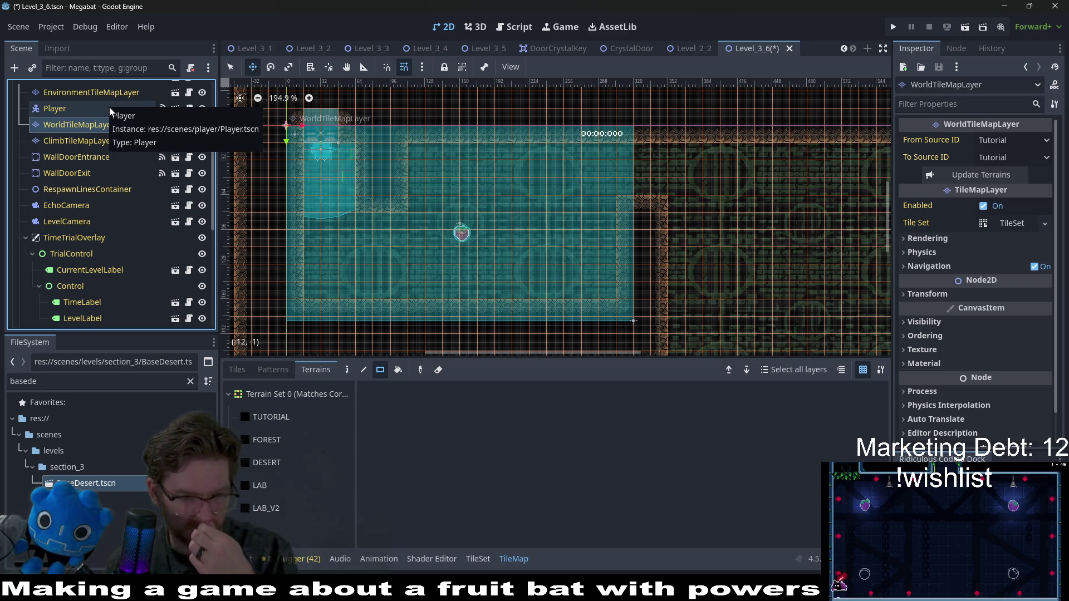
click(101, 139)
click(103, 125)
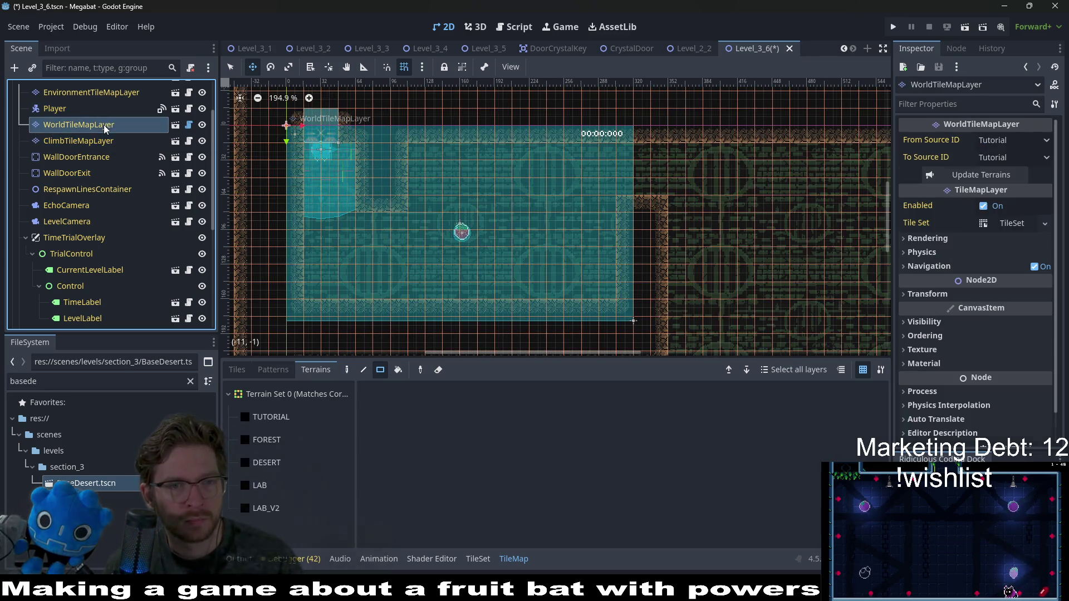
click(292, 443)
click(289, 463)
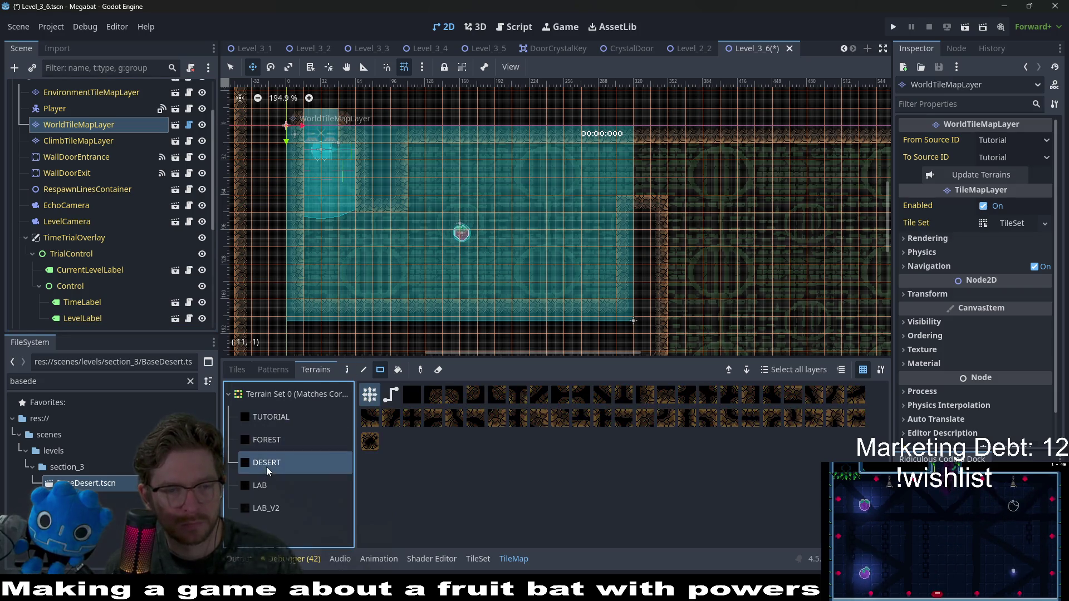
key(q)
Paint a two-tile desert column, a patch around cells 15–16, 8, and row 4
scroll(556, 261, down, 2)
drag(612, 251, 593, 170)
drag(577, 238, 567, 250)
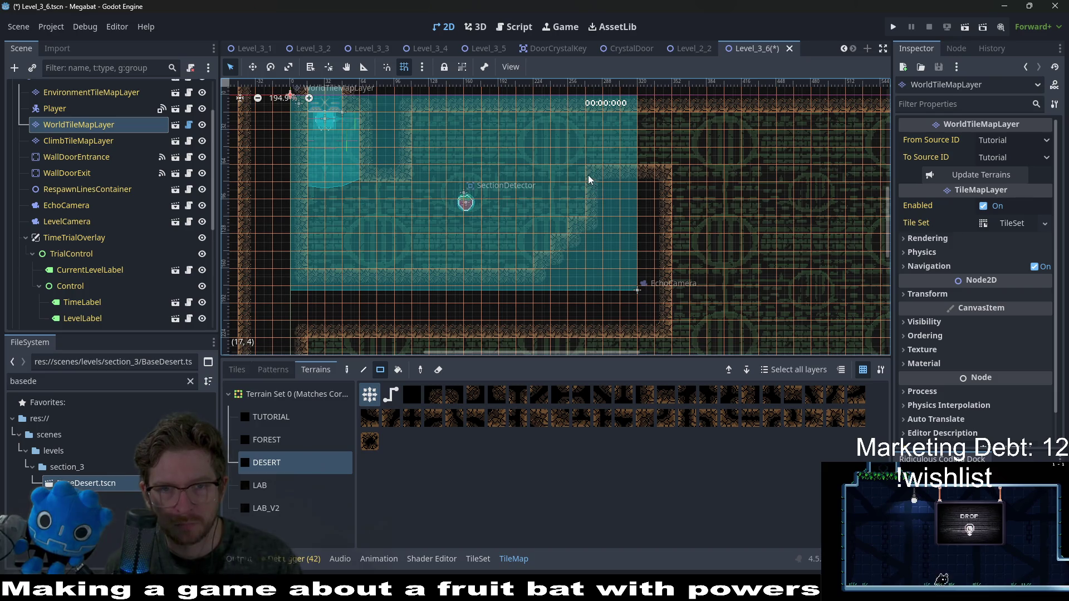
mouse_move(589, 179)
mouse_down()
mouse_move(563, 182)
mouse_move(569, 200)
mouse_up()
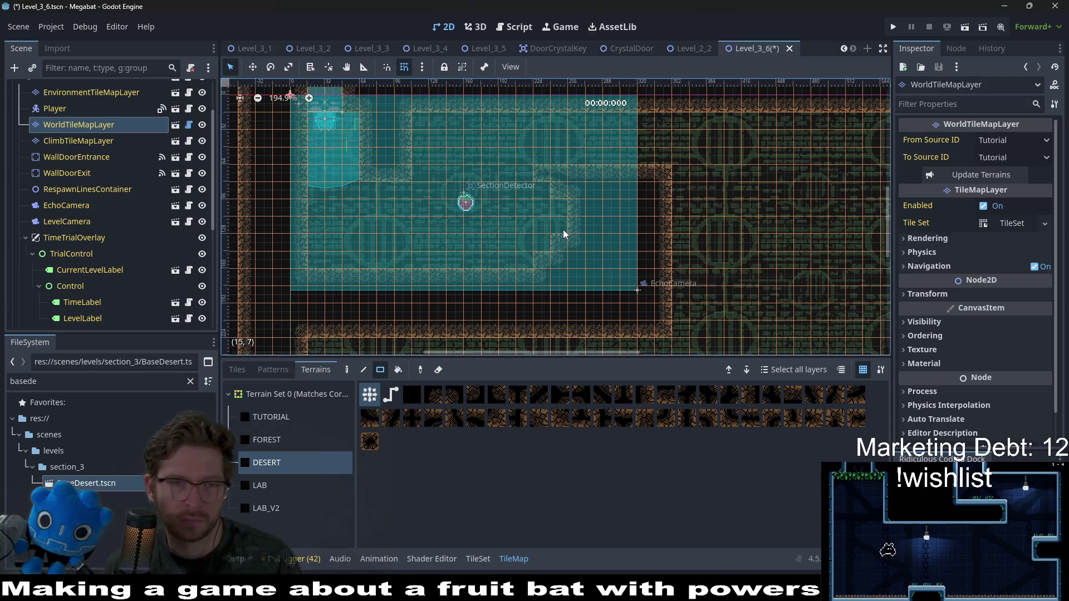
Paint a 3x2 desert block at the top-left, then clear brick strips and the right protrusion
scroll(352, 153, up, 4)
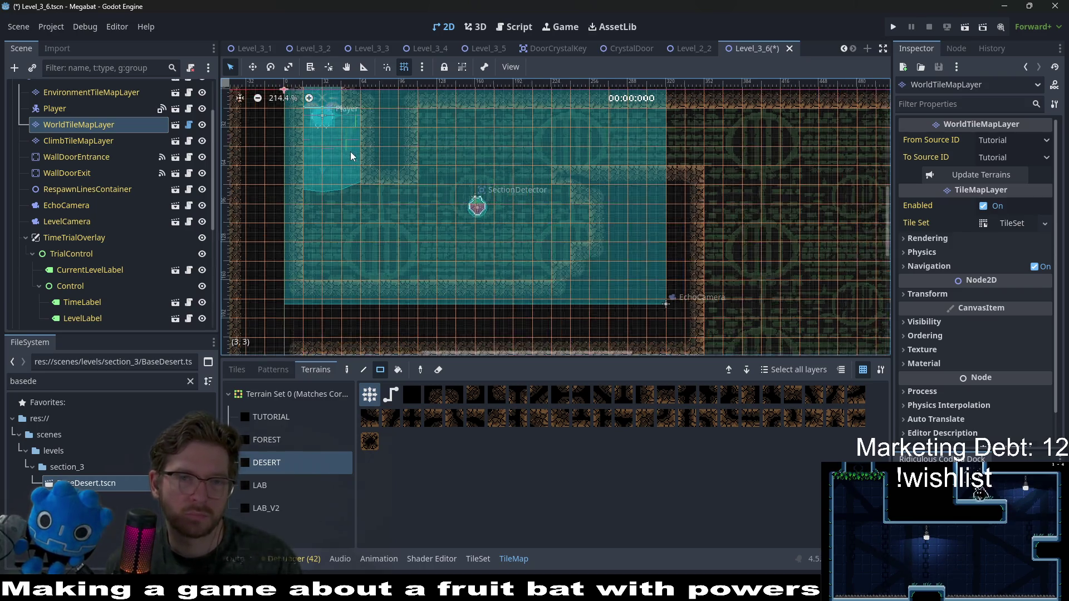
drag(397, 142, 392, 168)
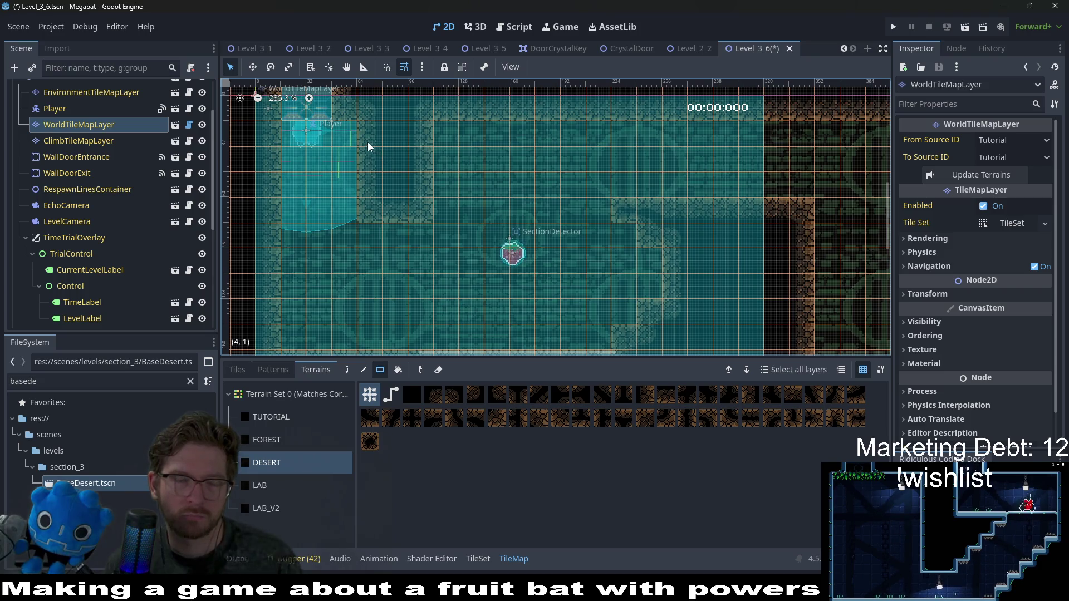
scroll(440, 192, down, 2)
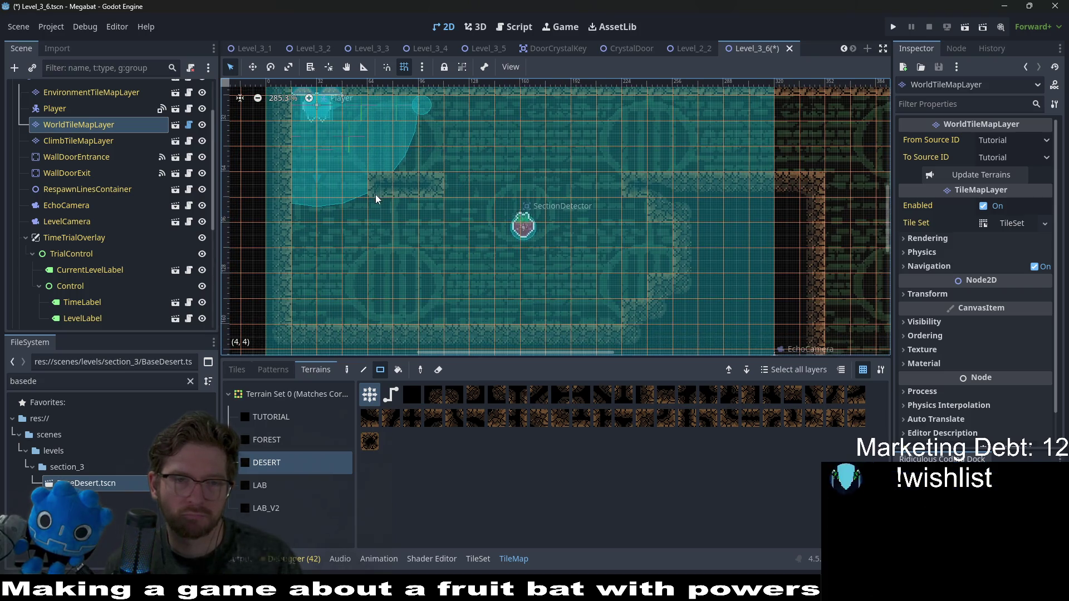
drag(376, 199, 445, 210)
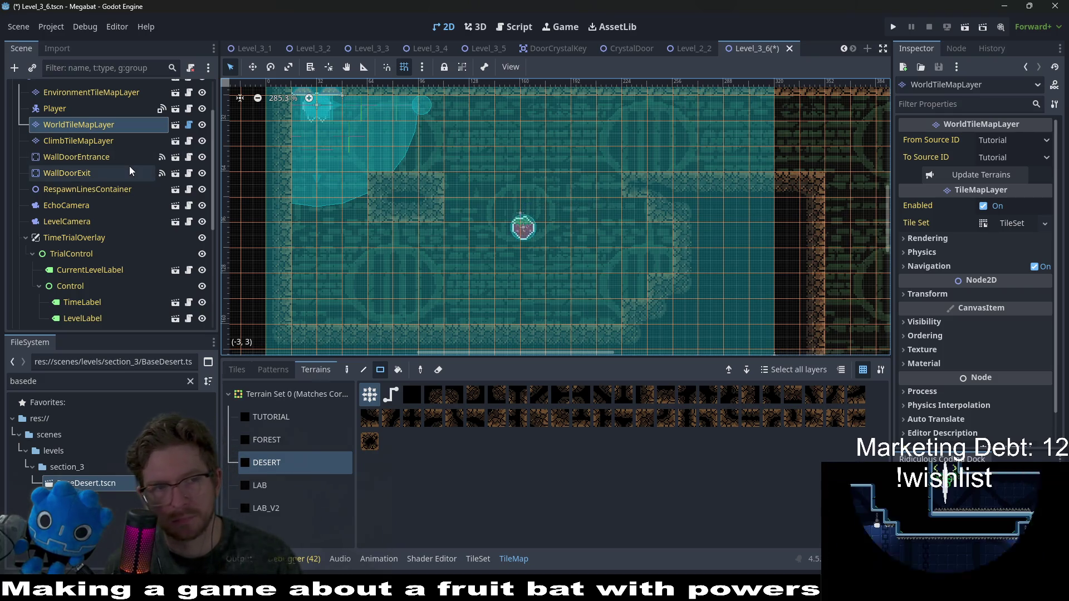
scroll(124, 167, up, 3)
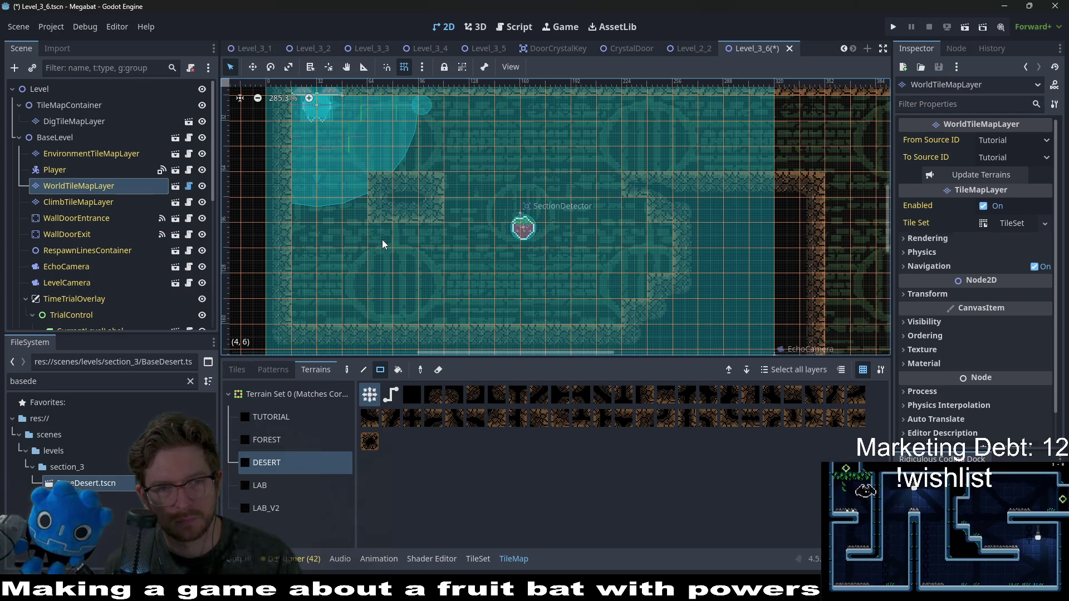
drag(383, 245, 437, 245)
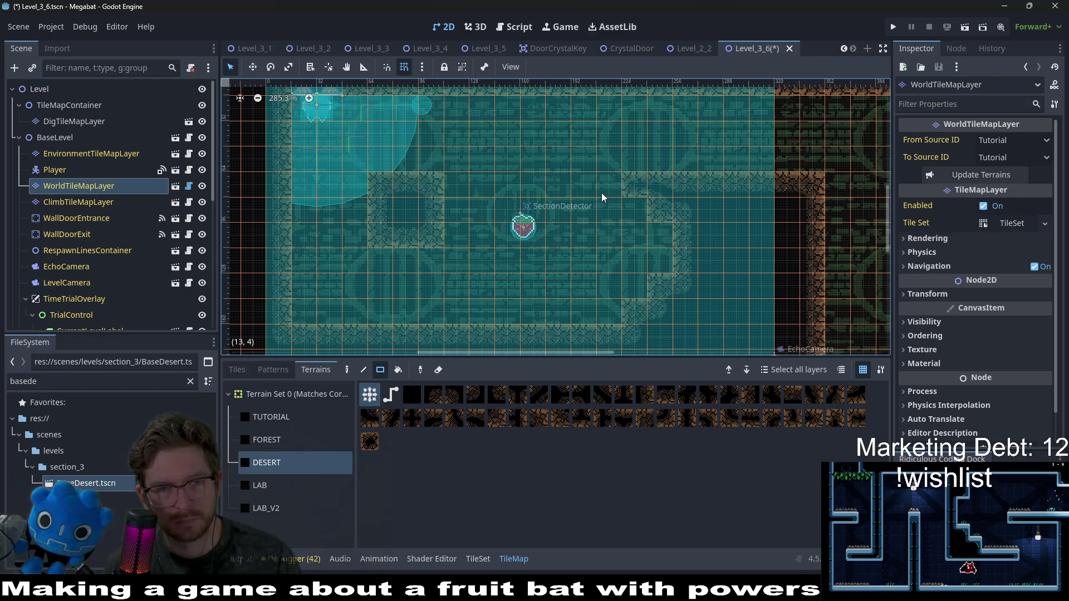
drag(376, 241, 441, 240)
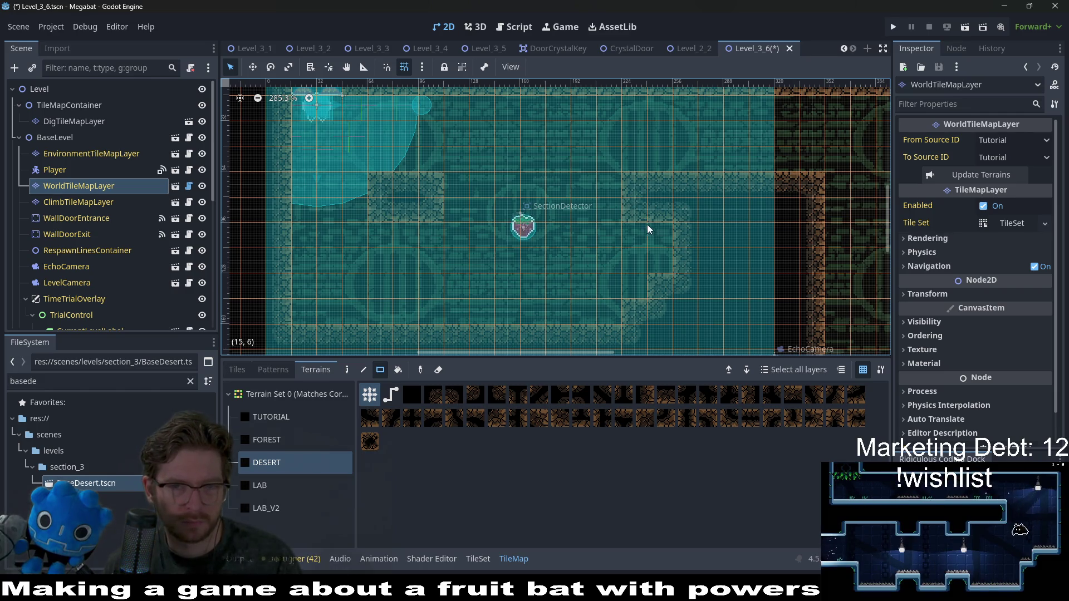
drag(626, 227, 671, 297)
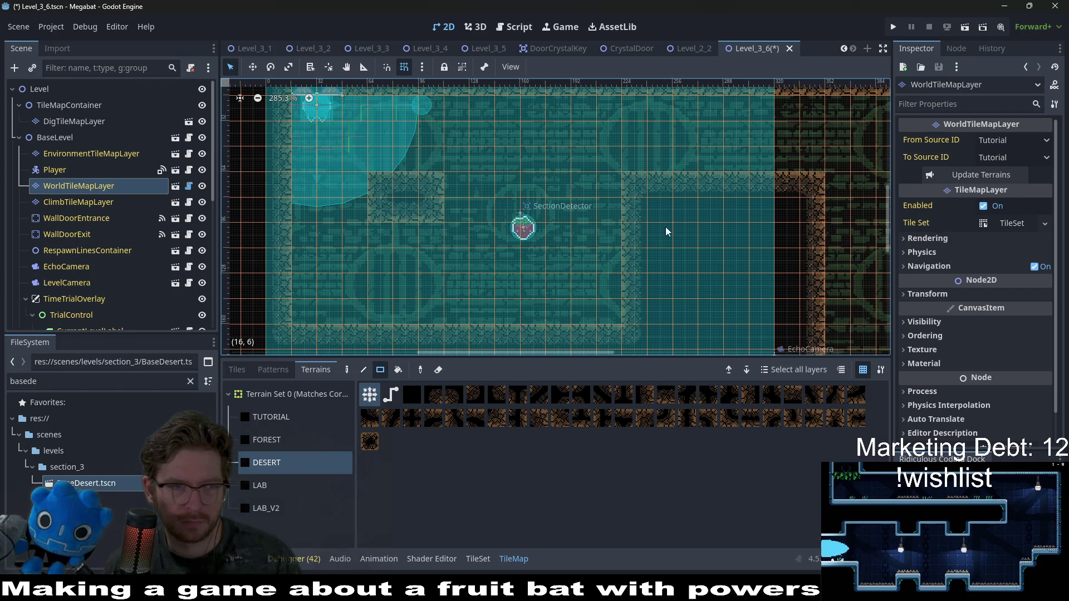
click(74, 120)
click(266, 417)
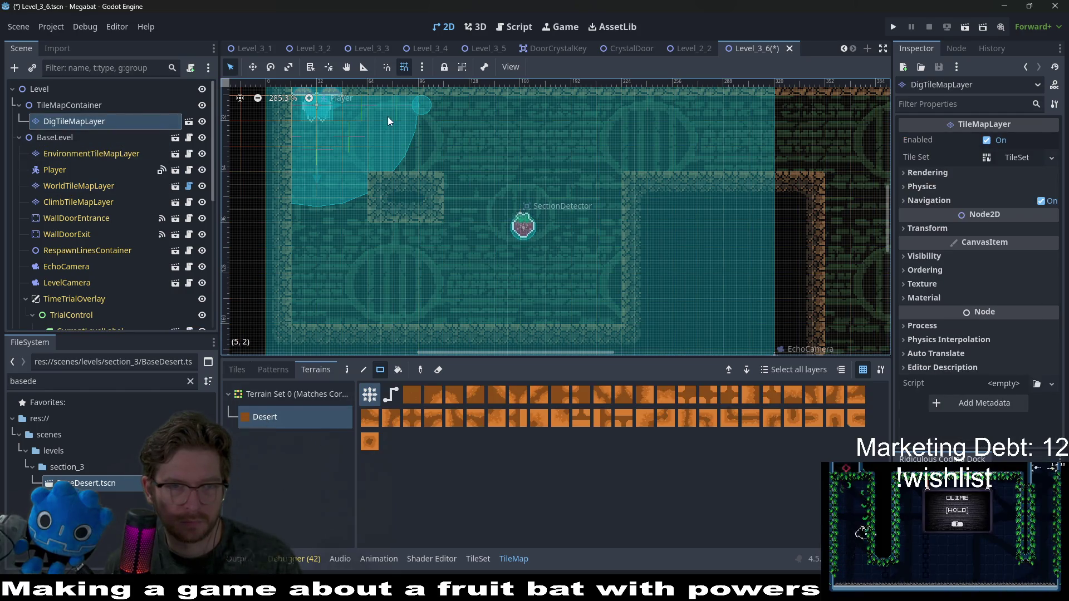
mouse_move(371, 103)
mouse_down()
mouse_move(819, 148)
mouse_move(810, 168)
mouse_up()
mouse_move(374, 230)
mouse_down()
mouse_move(507, 300)
mouse_move(609, 307)
mouse_up()
mouse_move(451, 158)
mouse_down()
mouse_move(463, 180)
mouse_move(608, 211)
mouse_up()
drag(399, 241, 616, 318)
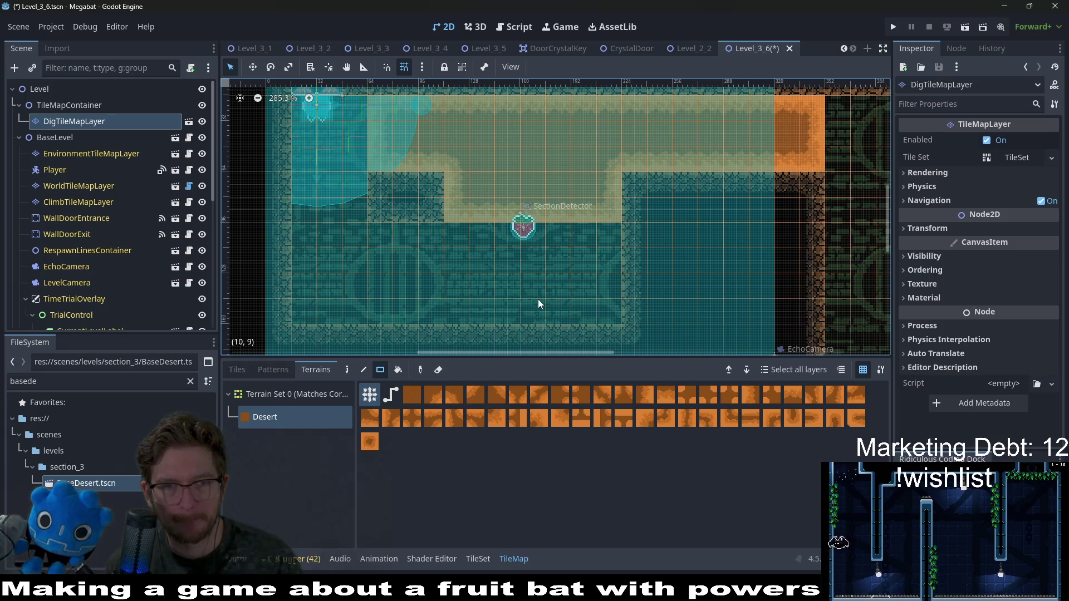
scroll(145, 228, down, 5)
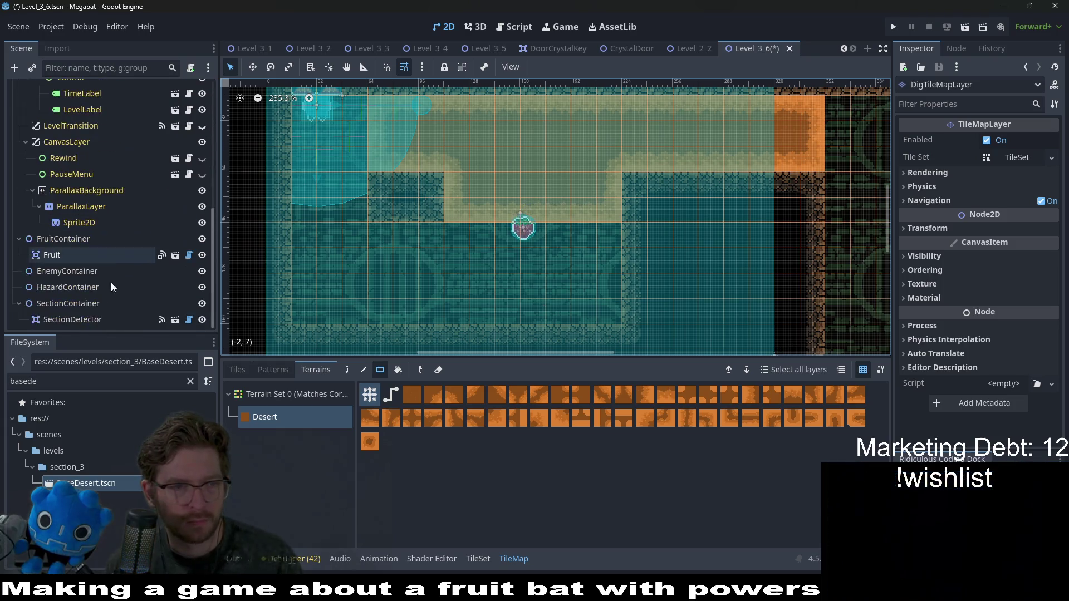
Drag the Fruit down into the lower chamber and nudge it one step right
click(67, 255)
key(w)
drag(571, 230, 575, 279)
key(Right)
key(Right)
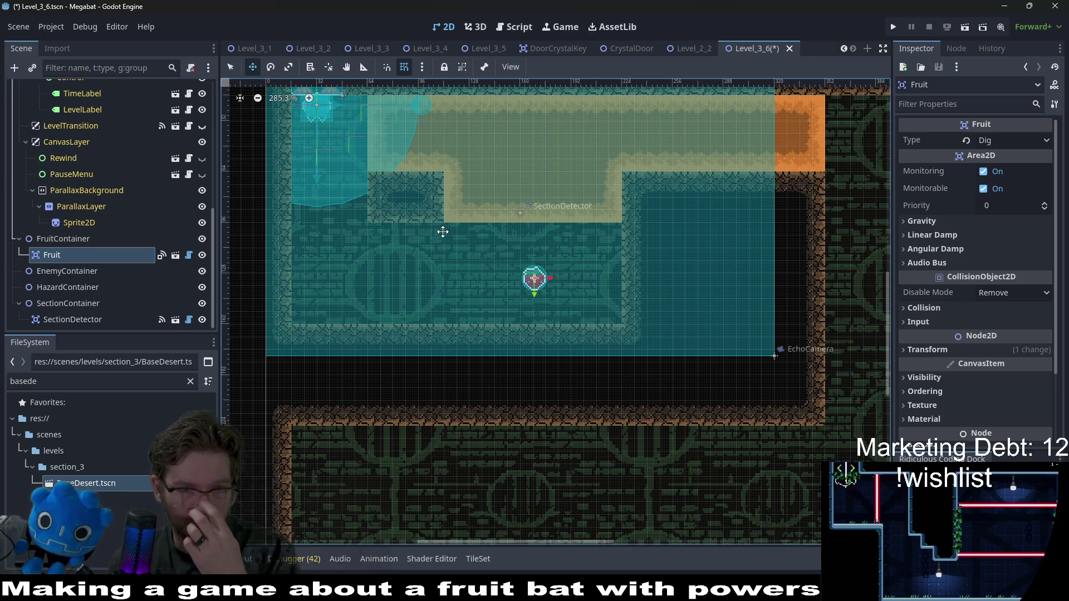
scroll(102, 218, up, 8)
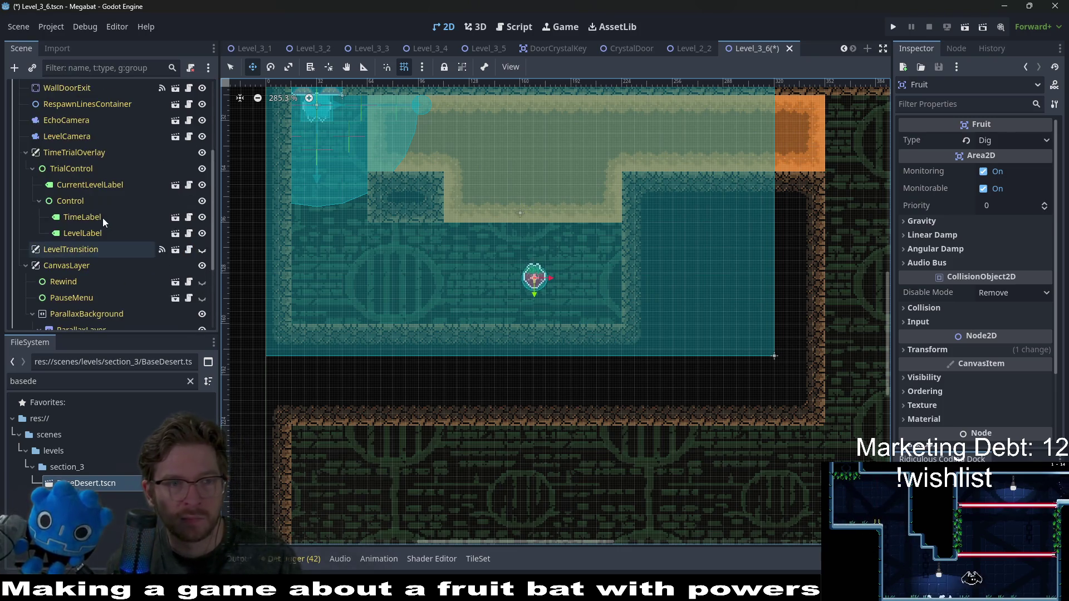
scroll(99, 261, down, 8)
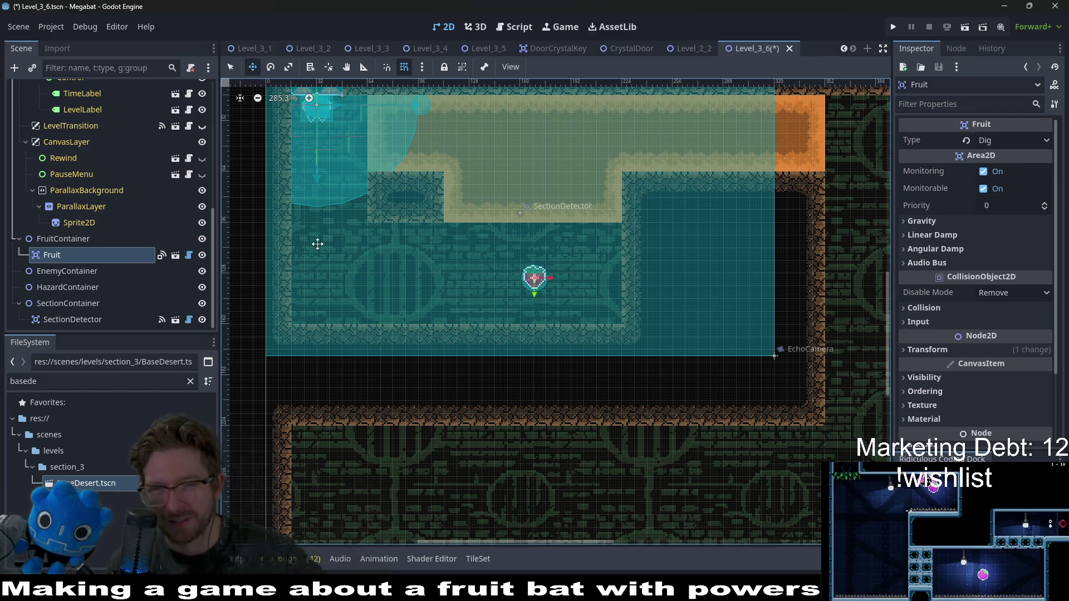
Instantiate LaserWall.tscn under EnemyContainer and place it at the chamber's left side
right_click(56, 271)
click(122, 257)
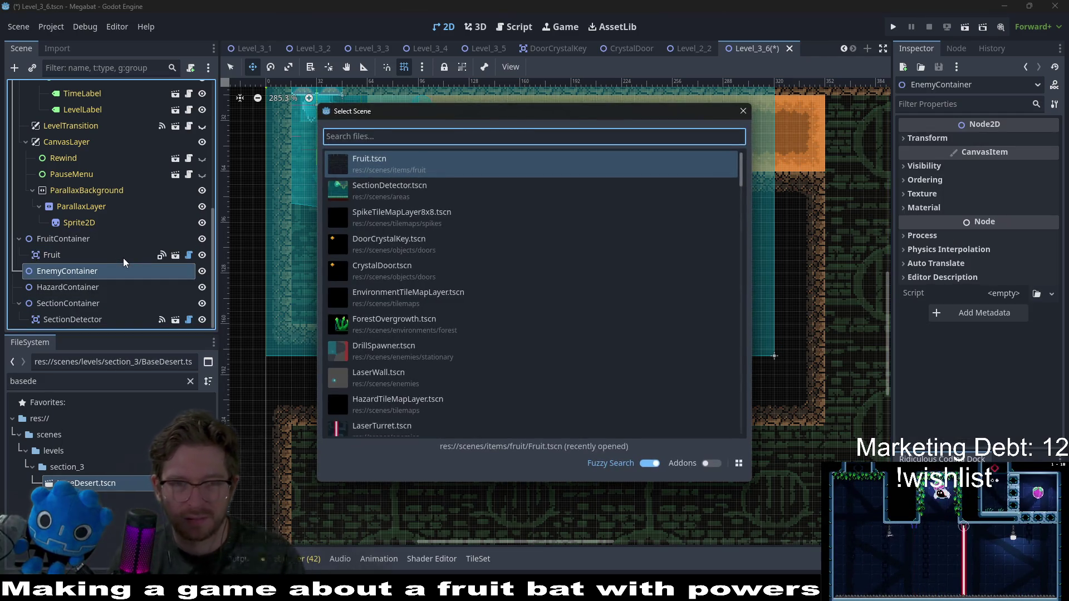
text(laserwall)
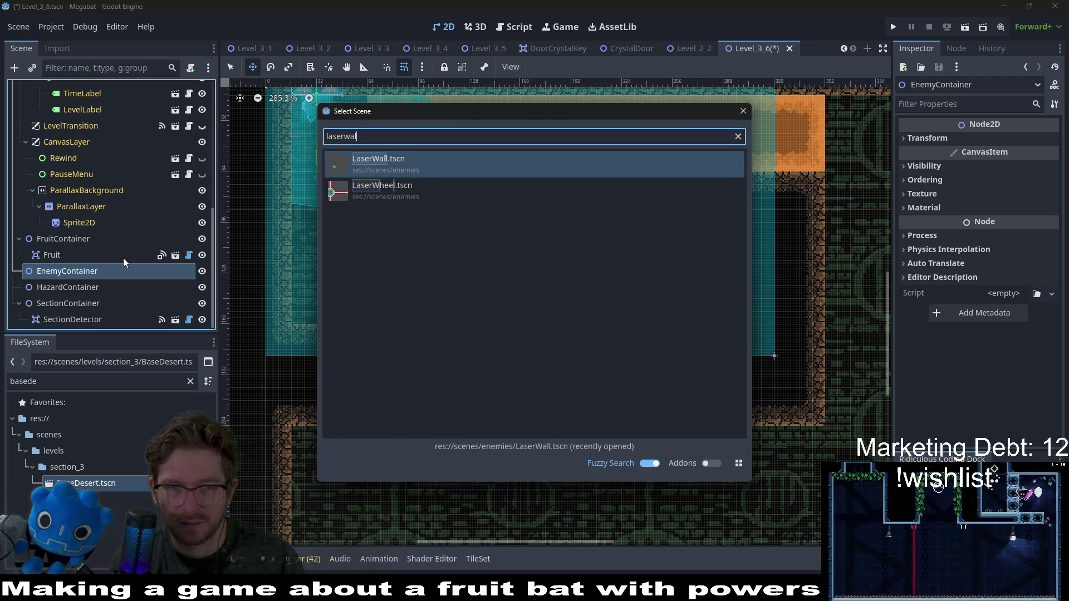
key(Return)
drag(397, 247, 356, 266)
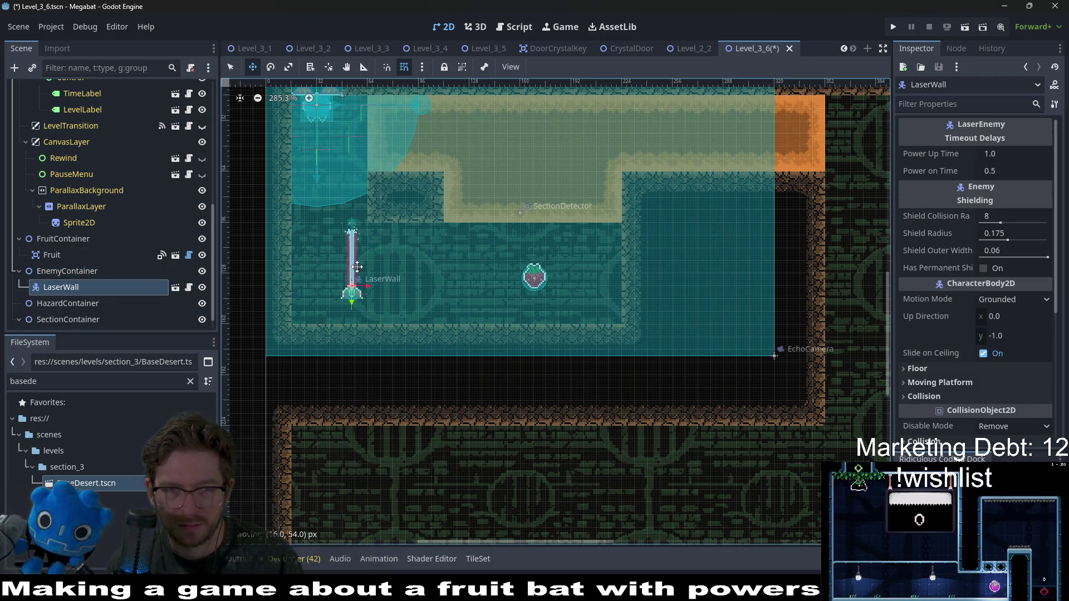
Rotate the laser wall to 90° and fit it against the left wall at 24, 104
scroll(935, 380, down, 5)
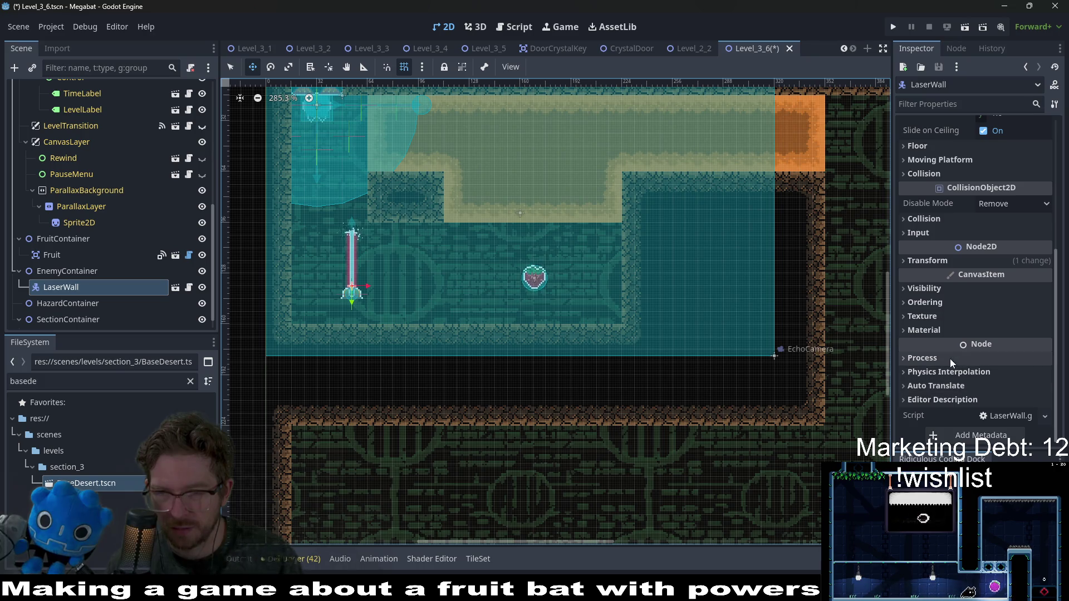
click(940, 261)
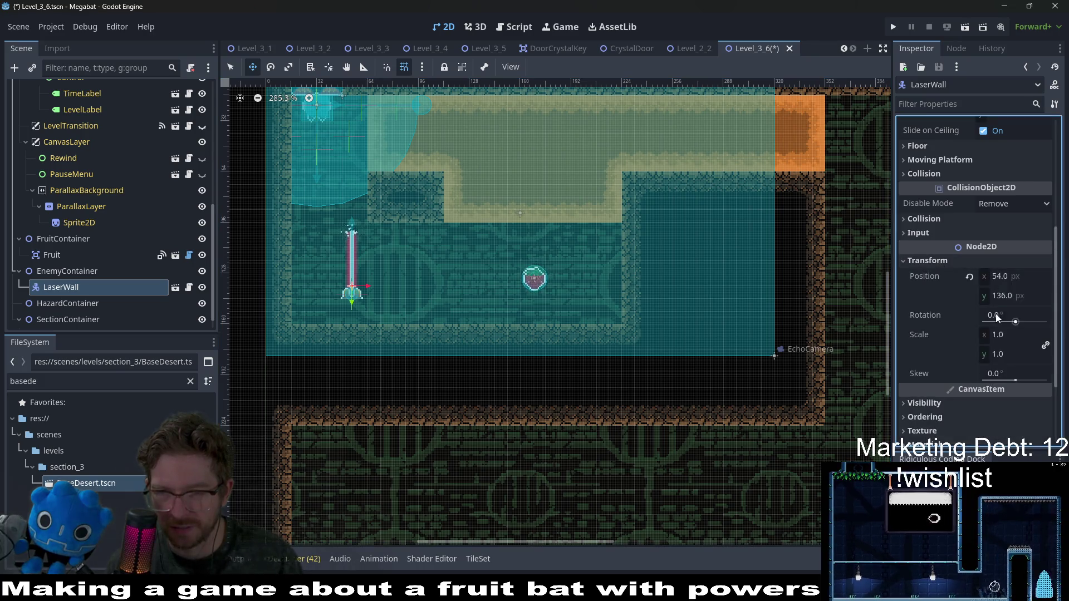
click(995, 314)
text(90)
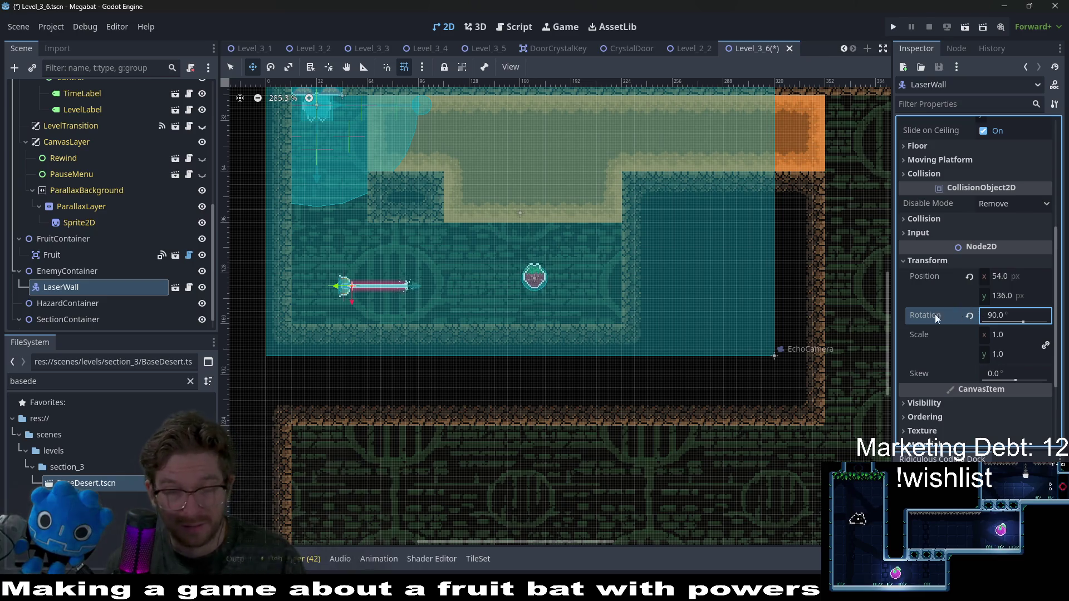
scroll(300, 296, up, 3)
mouse_move(417, 292)
mouse_down()
mouse_move(379, 314)
mouse_move(363, 223)
mouse_up()
scroll(370, 229, up, 3)
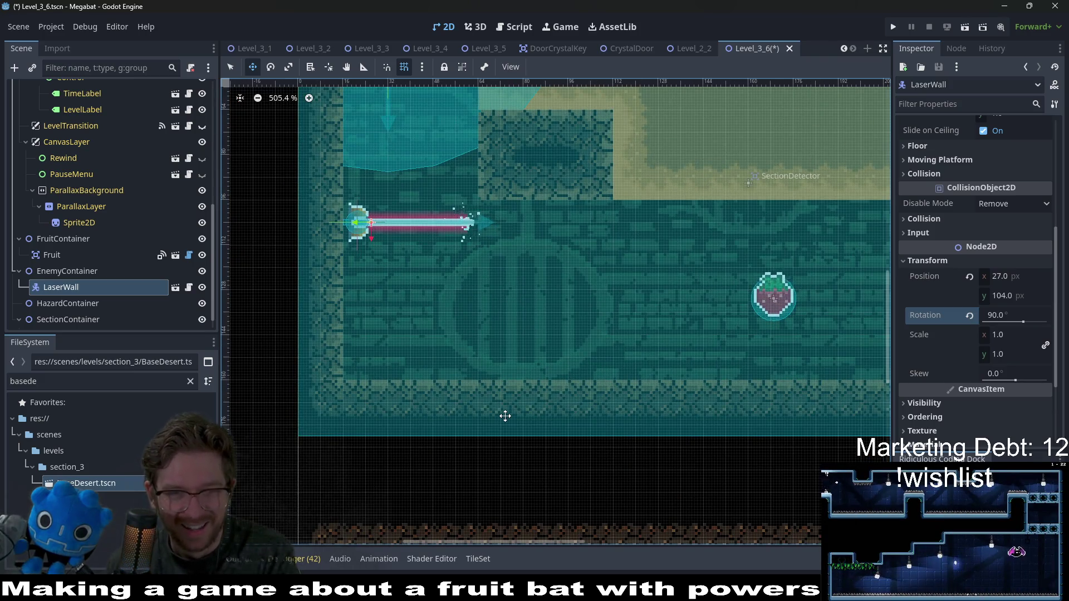
scroll(544, 296, down, 5)
scroll(564, 299, right, 3)
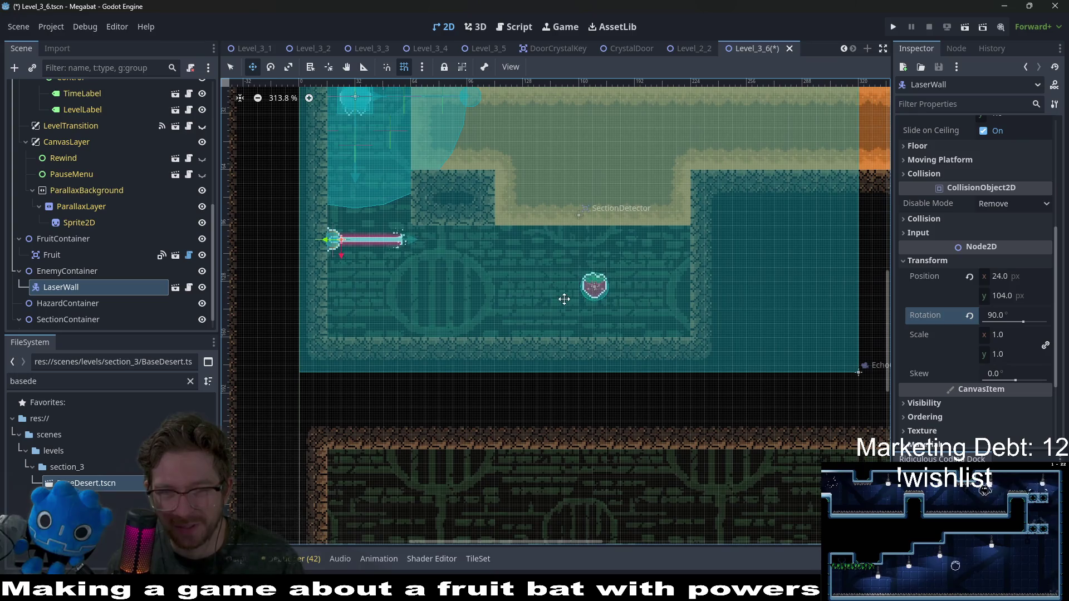
scroll(592, 286, down, 2)
scroll(641, 225, left, 2)
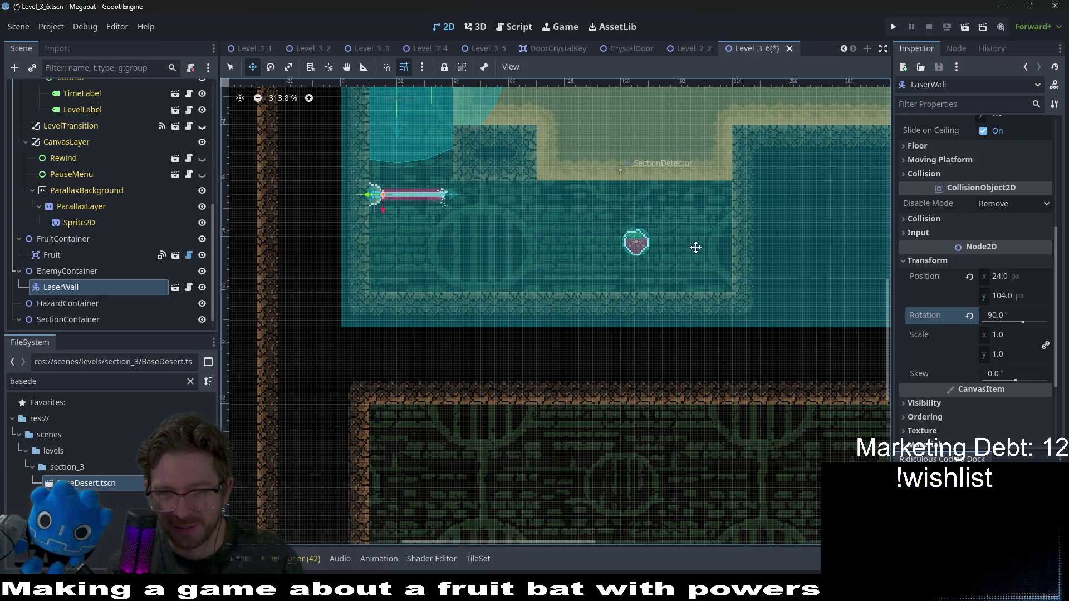
scroll(667, 245, up, 2)
scroll(665, 254, right, 1)
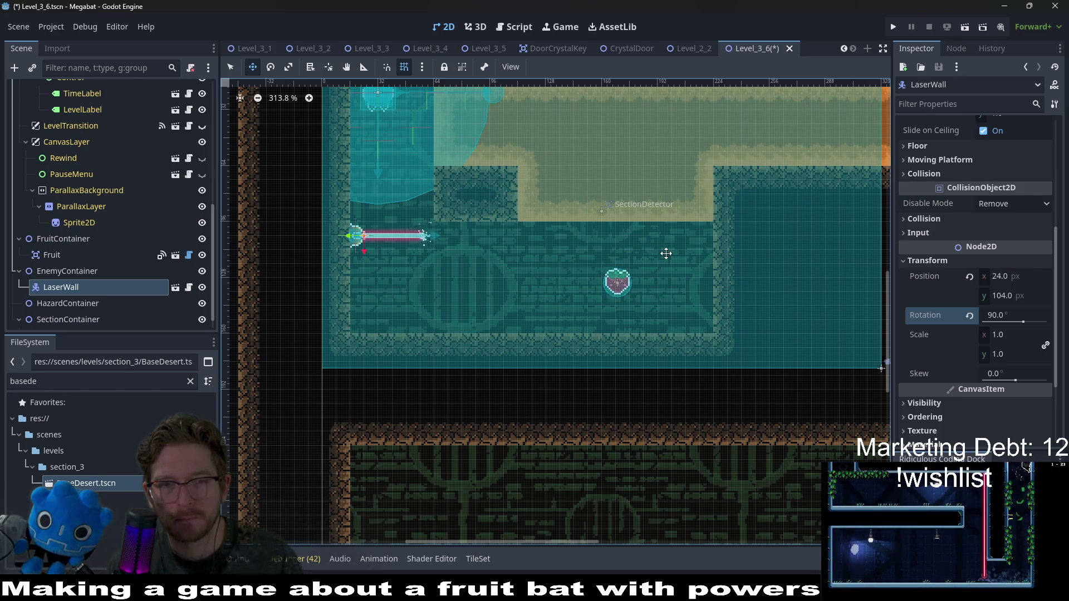
scroll(664, 253, down, 3)
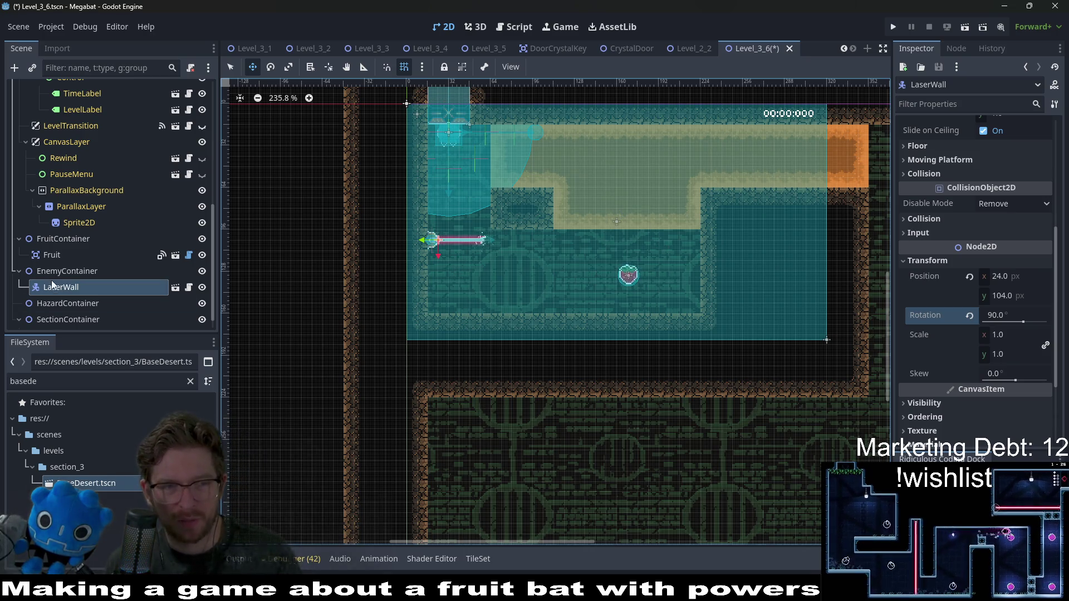
Duplicate the LaserWall three times, shifting each copy to stack LaserWall2–4 along the wall
click(432, 240)
click(432, 241)
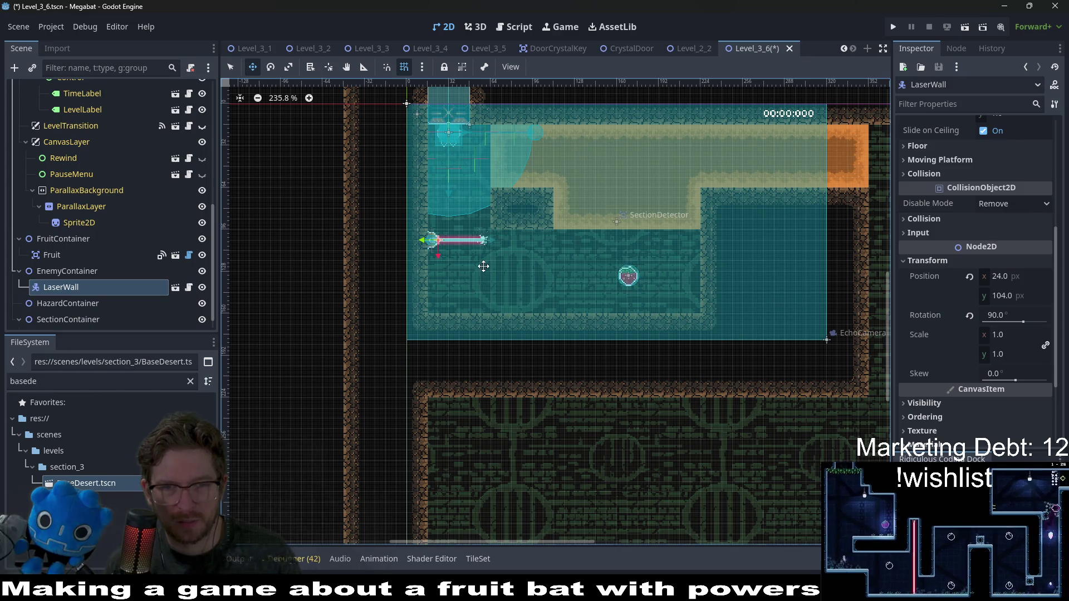
scroll(465, 268, up, 4)
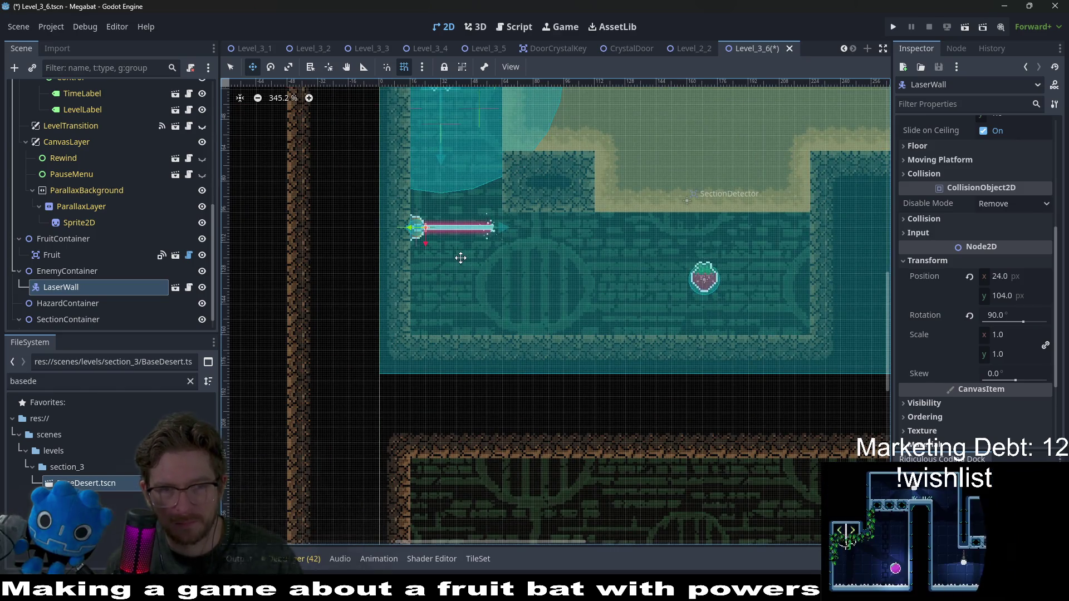
key(ctrl+d)
key(Down)
key(Down)
key(Down)
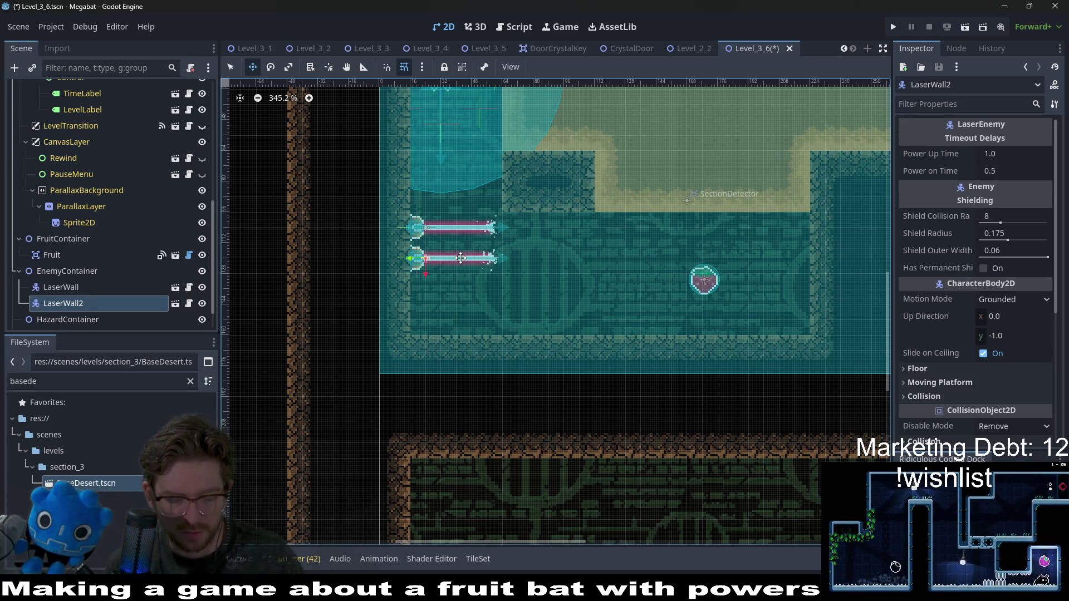
key(ctrl+d)
key(Down)
key(Down)
key(Down)
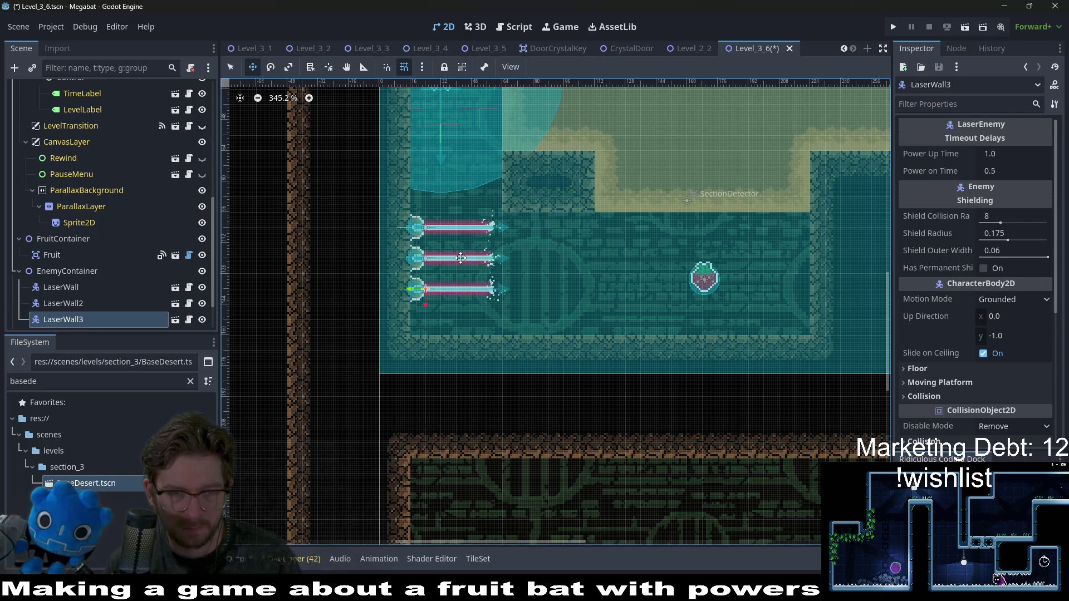
key(ctrl+d)
key(Down)
key(Down)
key(Down)
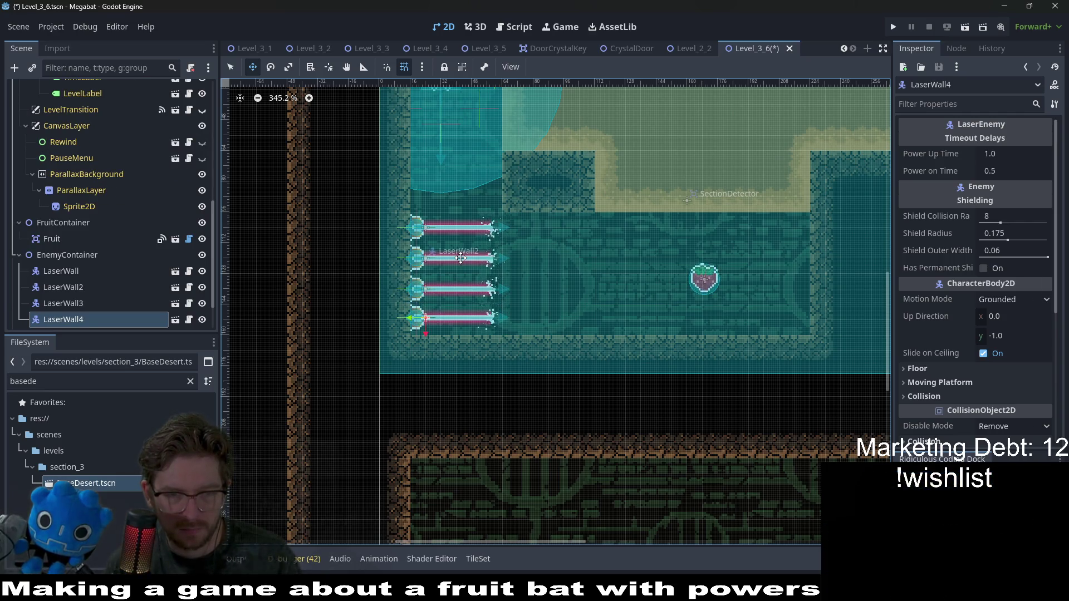
Save the Level_3_6 scene and bring the whole room back into view
key(ctrl+s)
scroll(460, 257, down, 3)
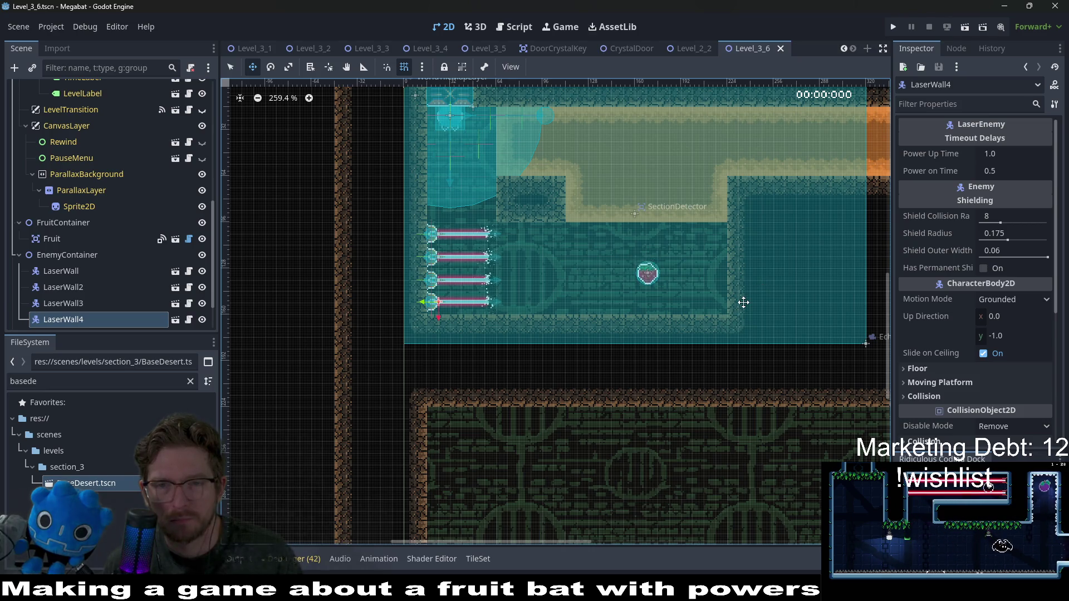
scroll(735, 315, down, 3)
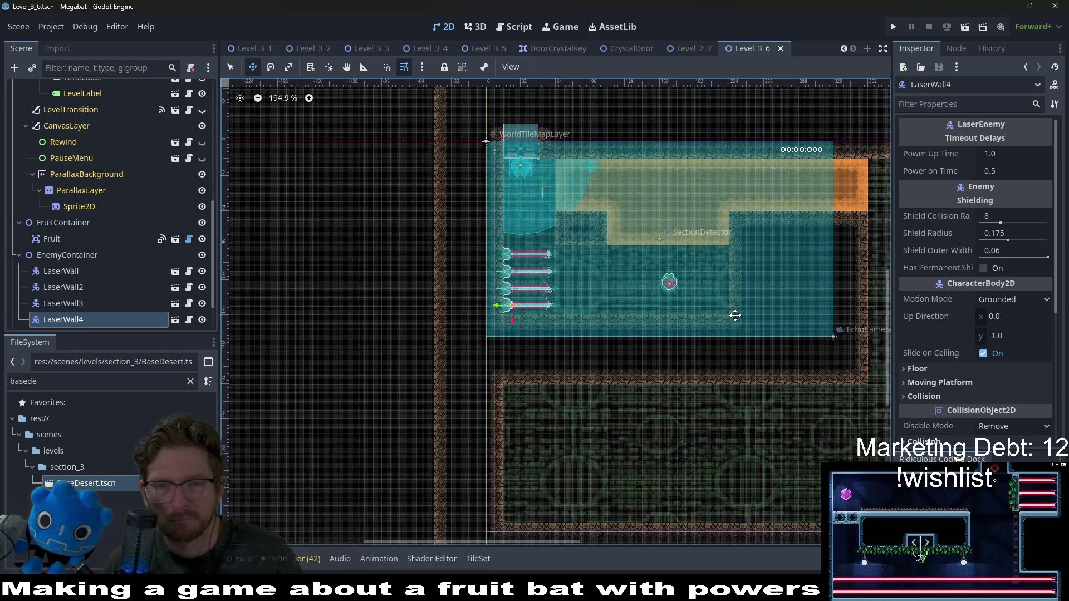
scroll(735, 315, up, 3)
drag(769, 313, 669, 317)
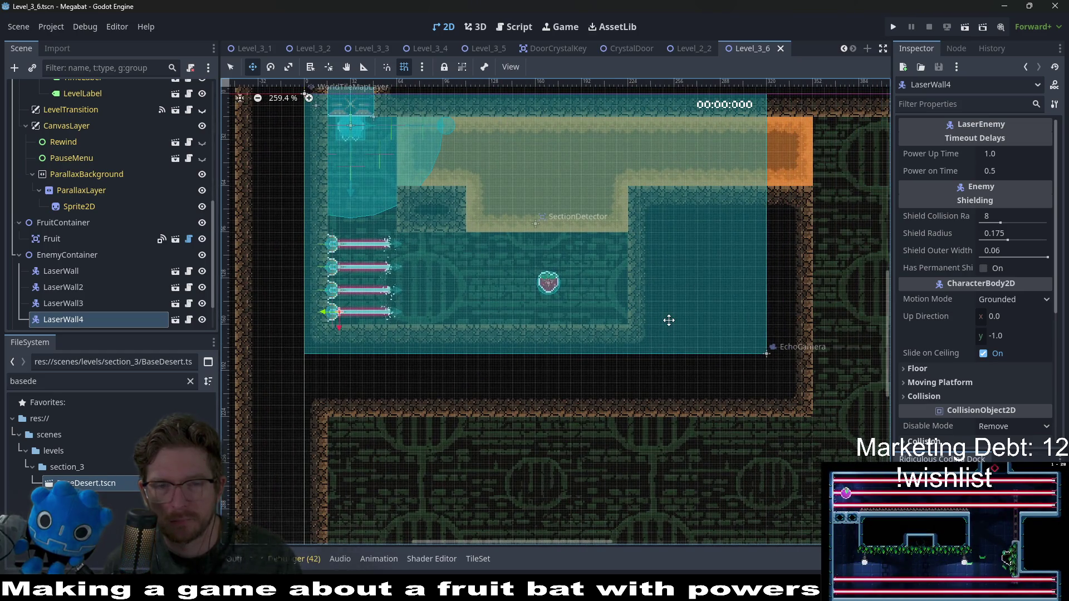
scroll(58, 286, down, 2)
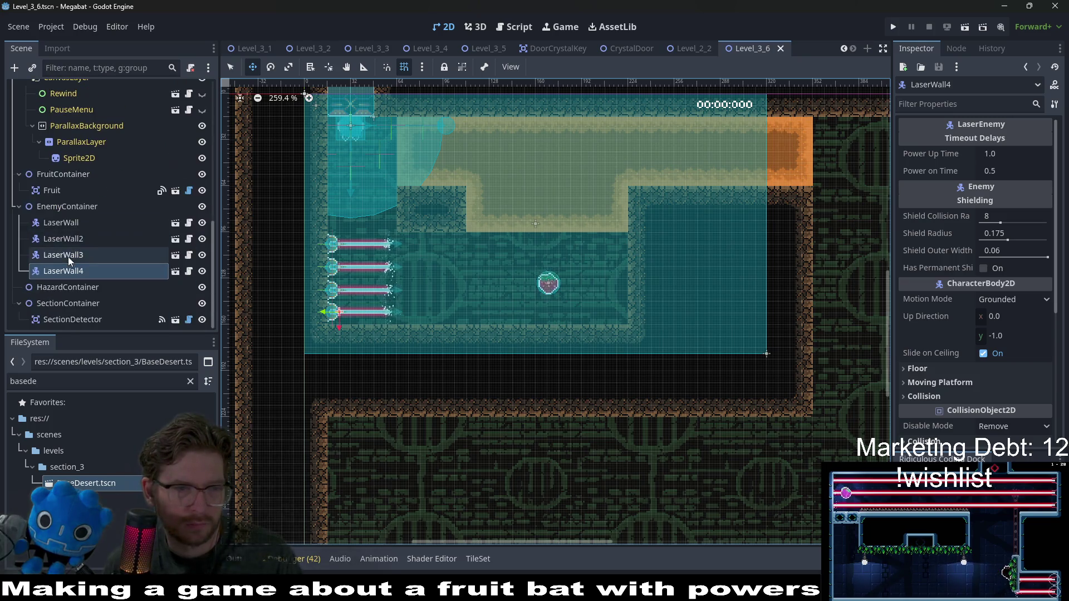
Start a child-scene search under HazardContainer for 'haz', then close it without adding anything
right_click(58, 287)
click(125, 249)
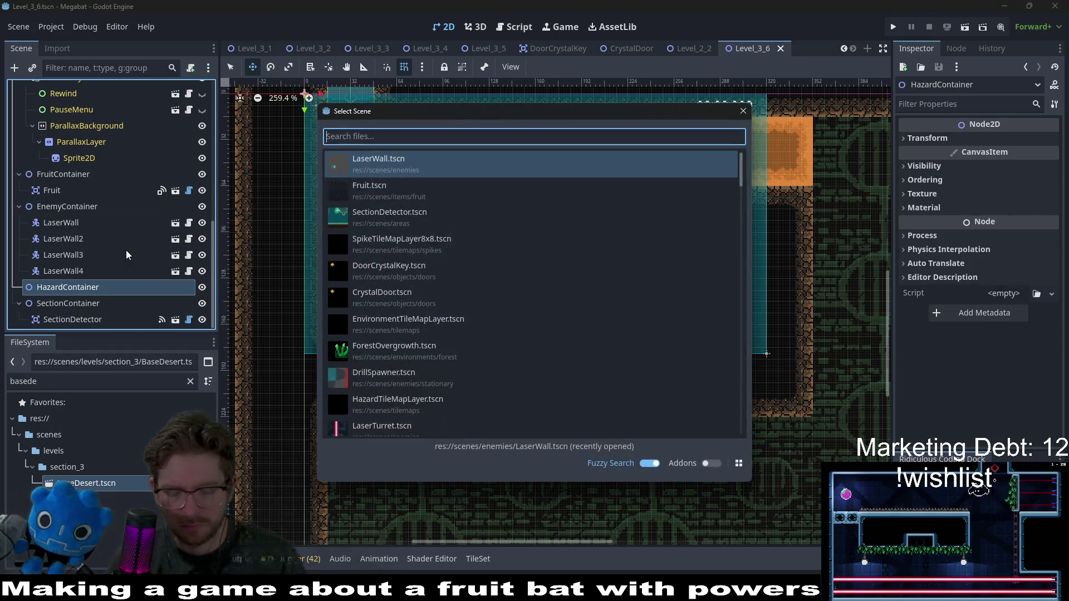
text(ha)
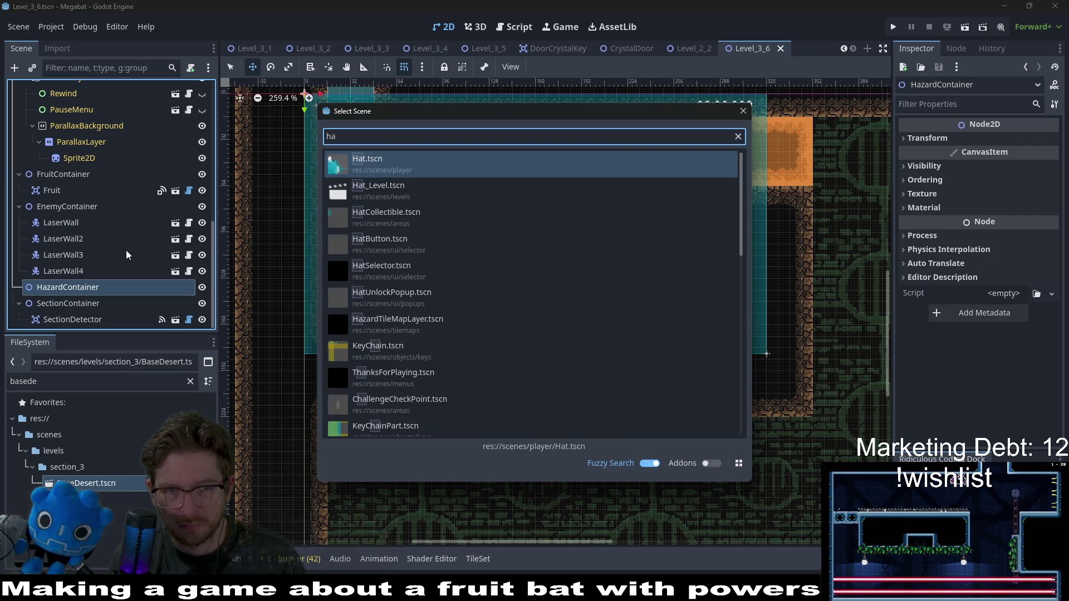
text(z)
key(BackSpace)
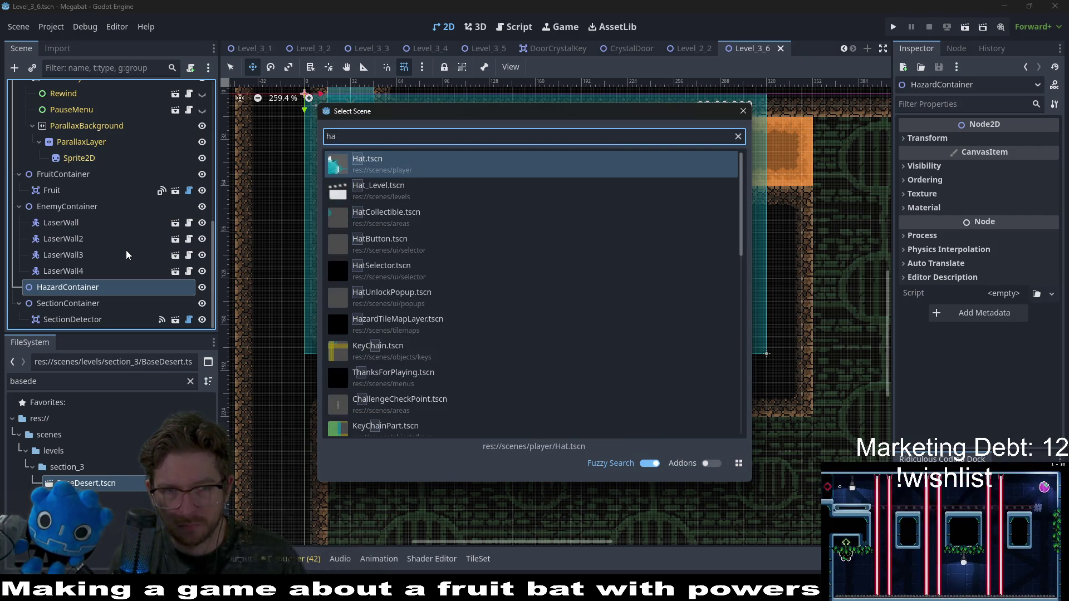
text(z)
key(Return)
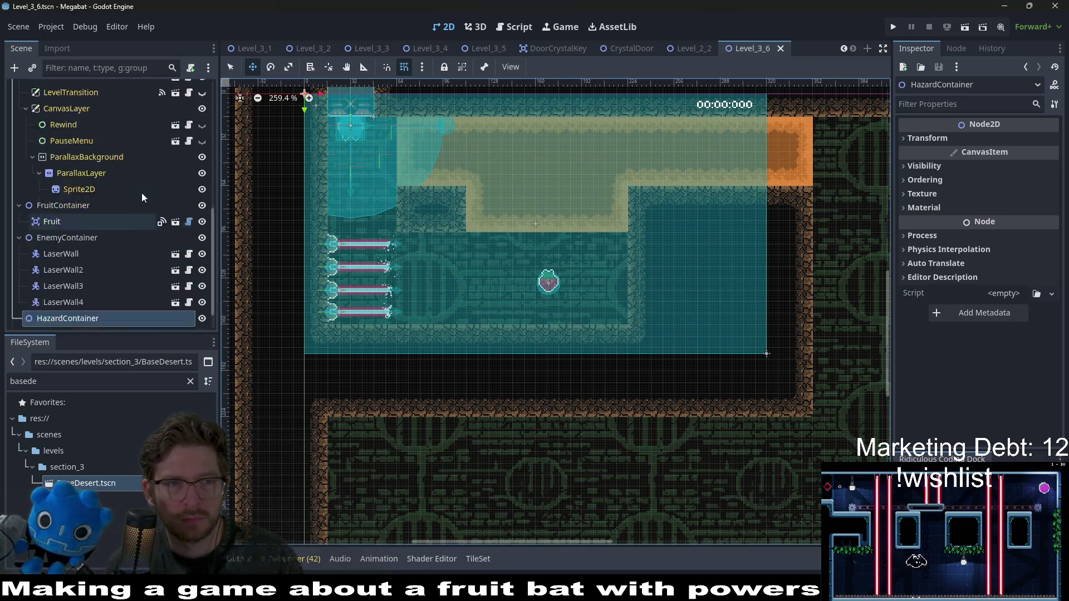
scroll(141, 189, up, 10)
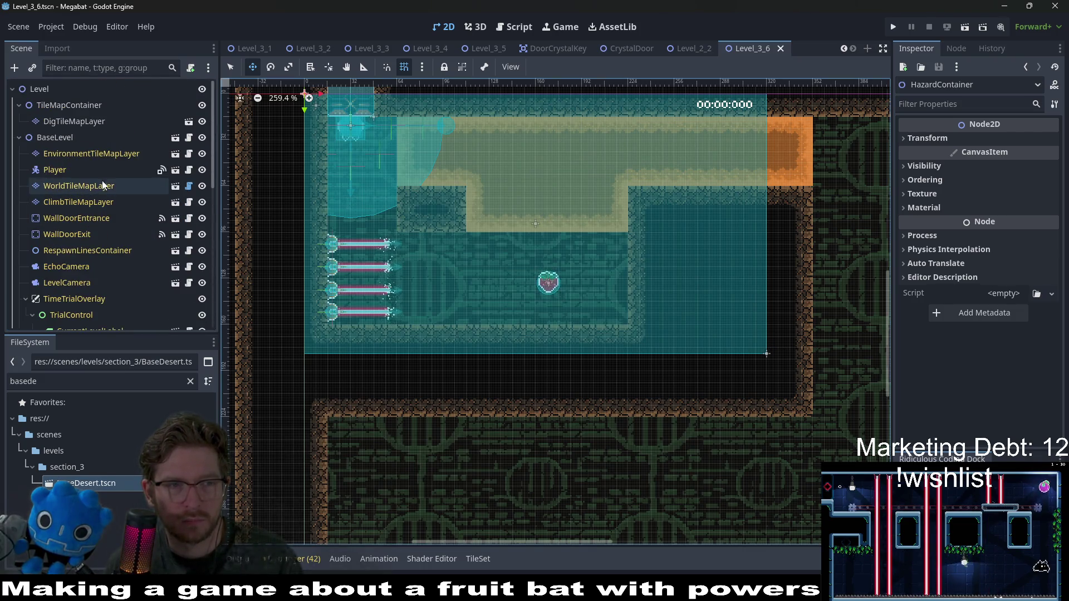
Instantiate SpikeTileMapLayer8x8.tscn under TileMapContainer via an '8x8' search
click(72, 121)
right_click(74, 104)
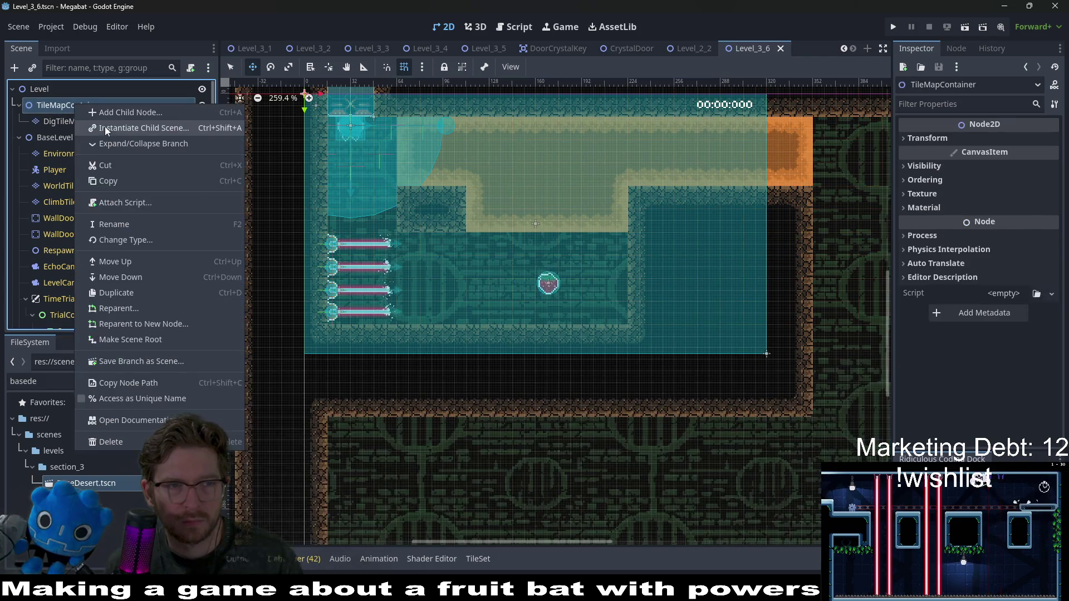
click(105, 129)
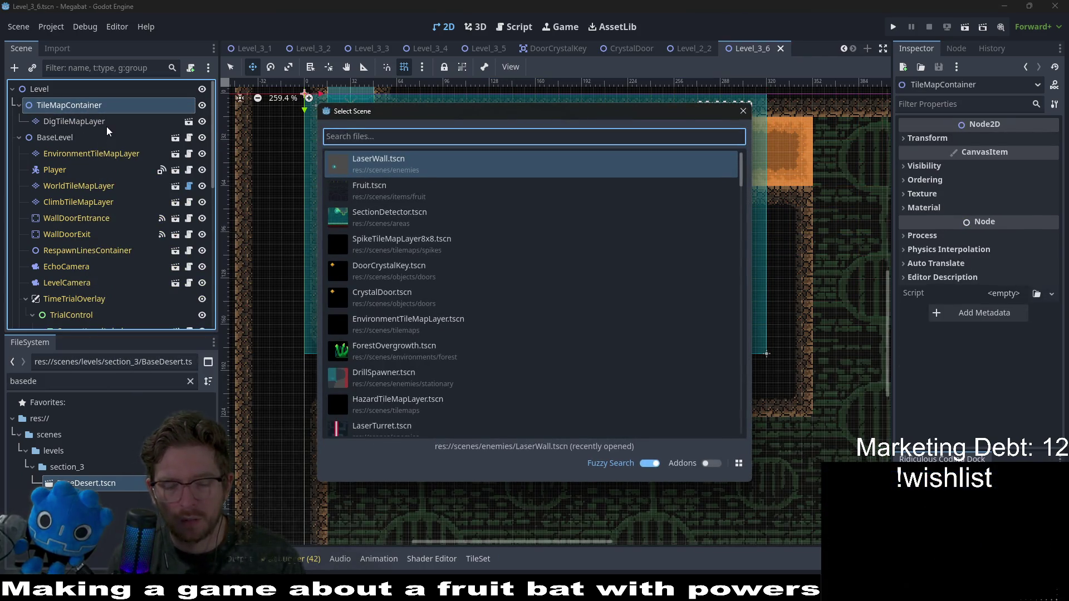
text(8x8)
key(Return)
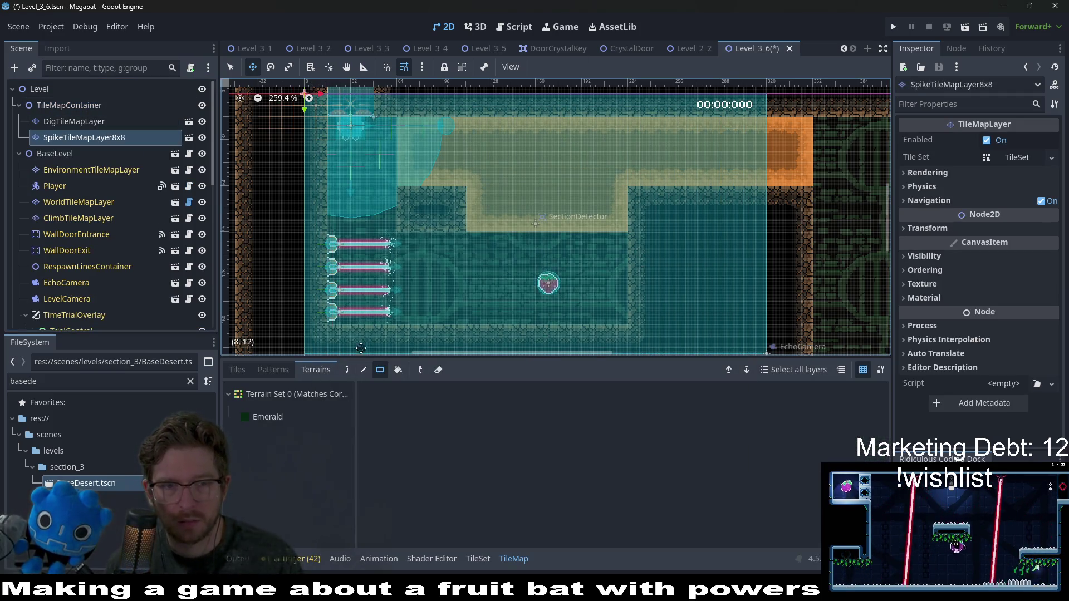
Paint a row of Emerald spike terrain along the lower chamber floor with the rectangle tool
click(292, 419)
scroll(594, 337, up, 3)
key(q)
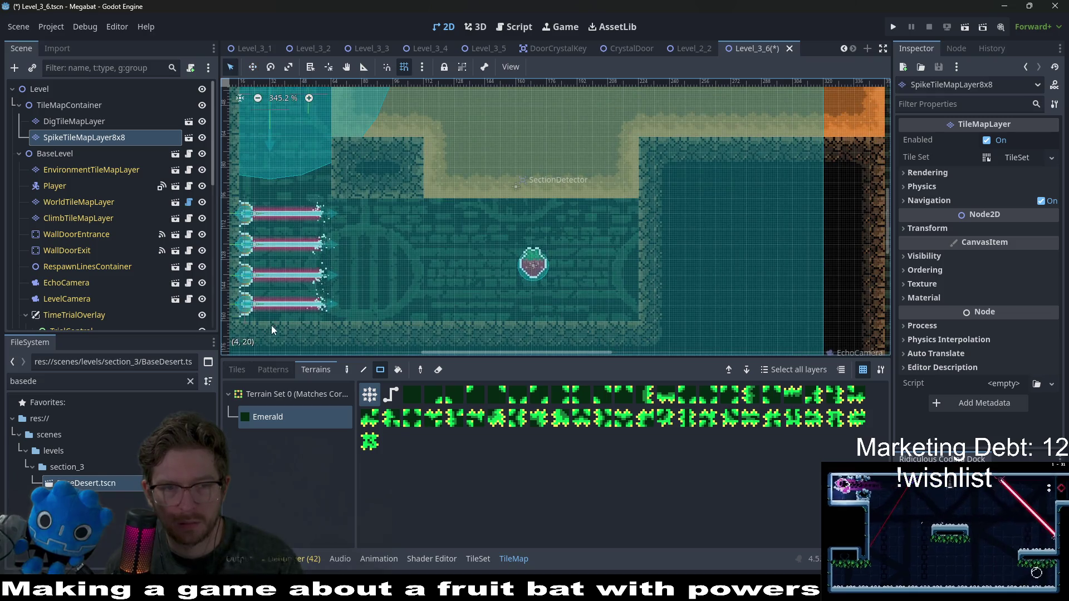
drag(255, 315, 631, 311)
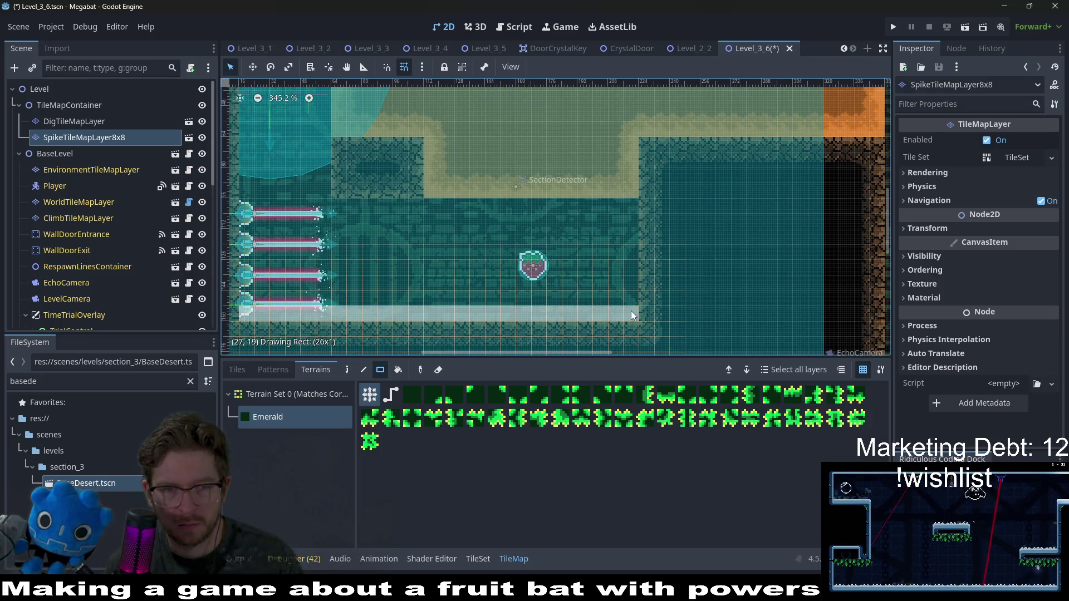
right_click(252, 315)
scroll(268, 290, down, 3)
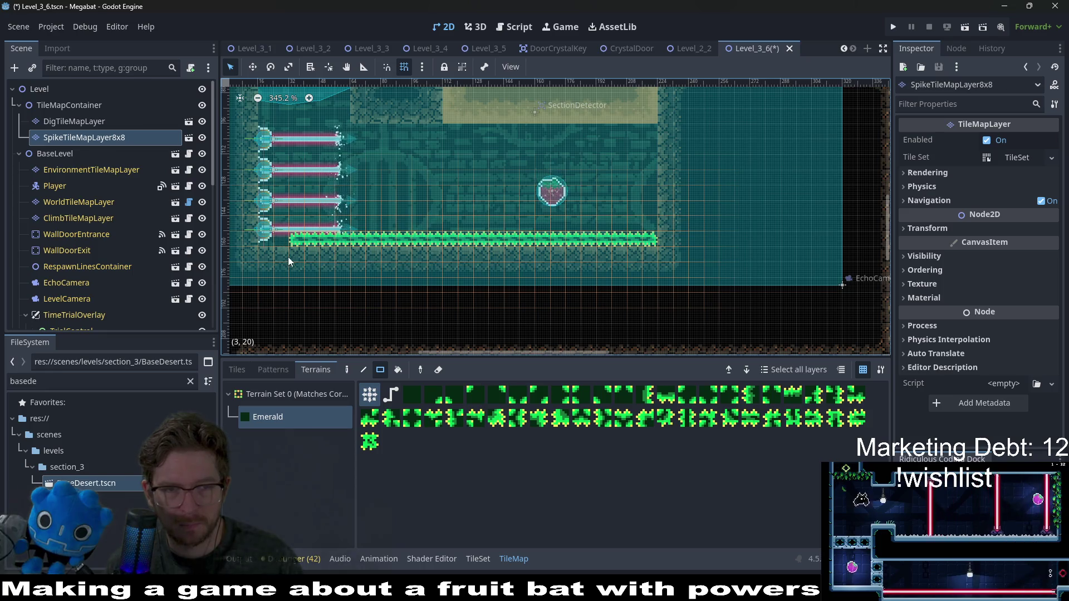
drag(288, 261, 649, 261)
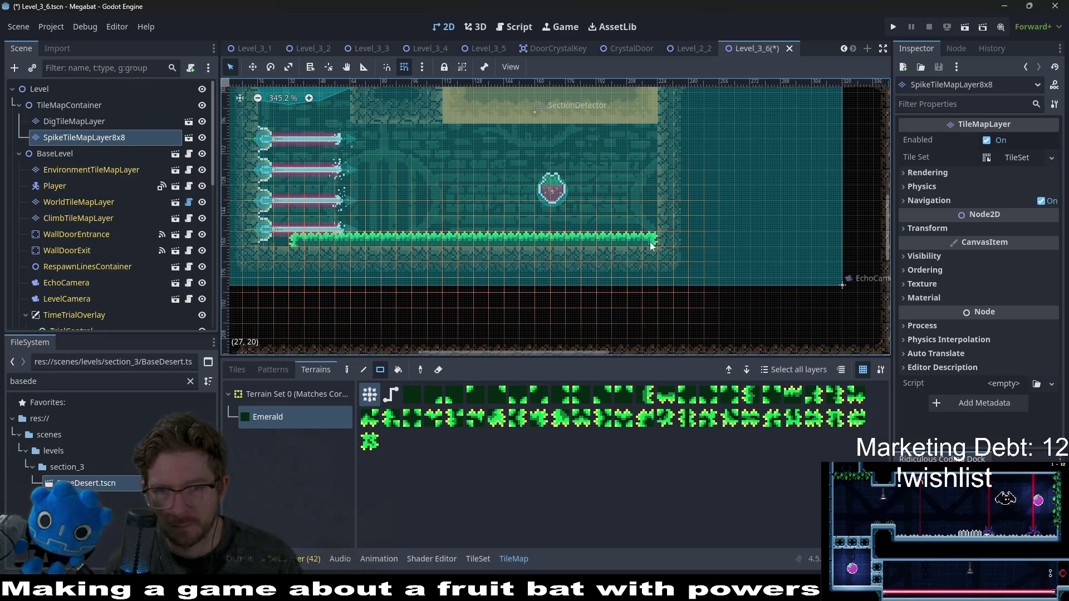
Add an Emerald spike column up the right wall and fill in the row's left end
scroll(646, 259, up, 1)
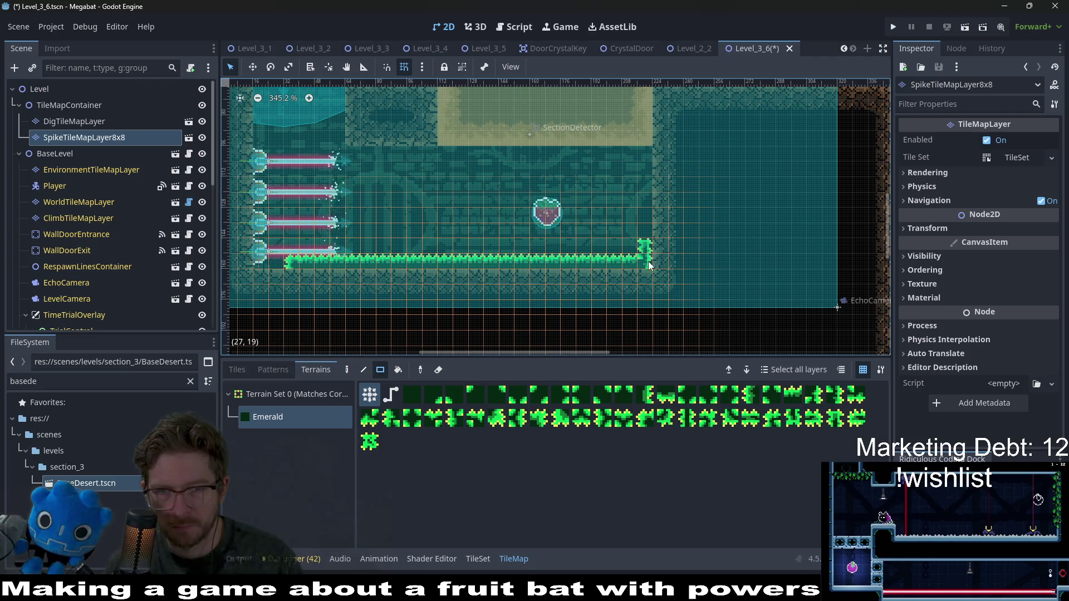
drag(665, 206, 664, 212)
drag(659, 262, 661, 278)
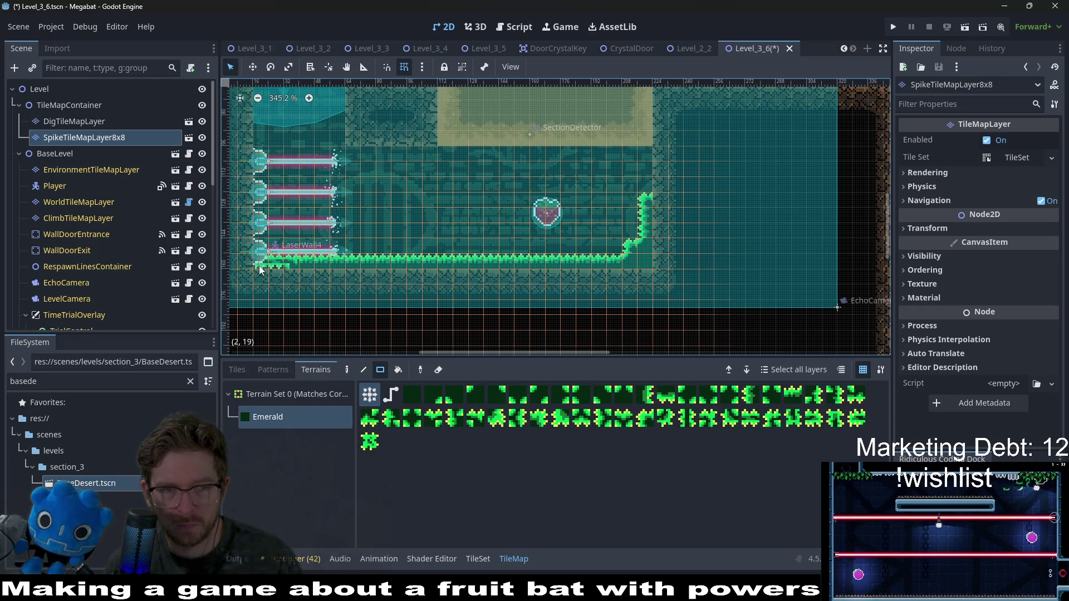
scroll(275, 265, up, 3)
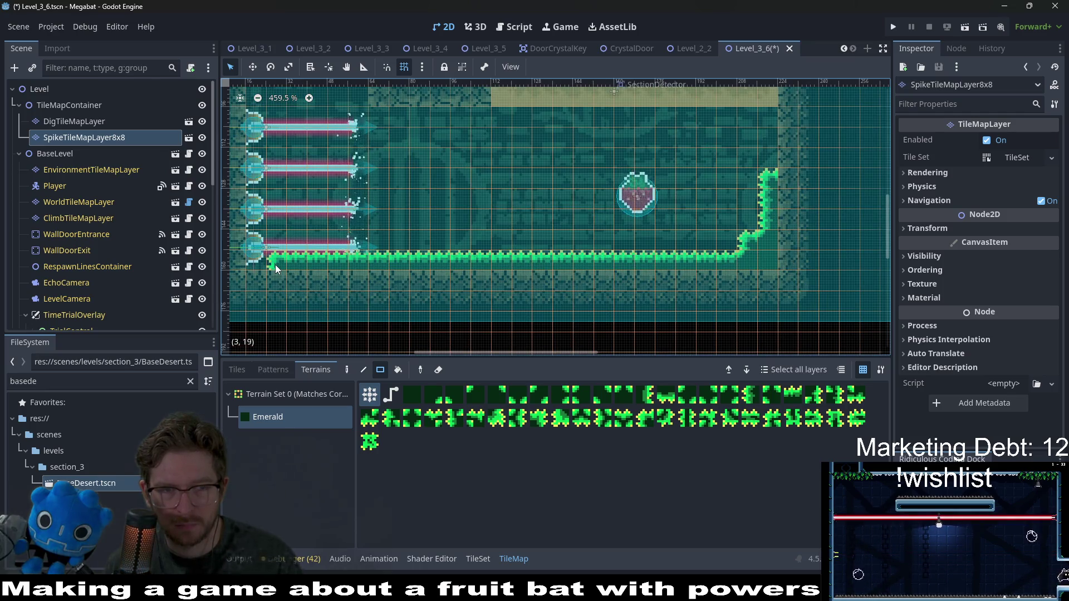
click(258, 264)
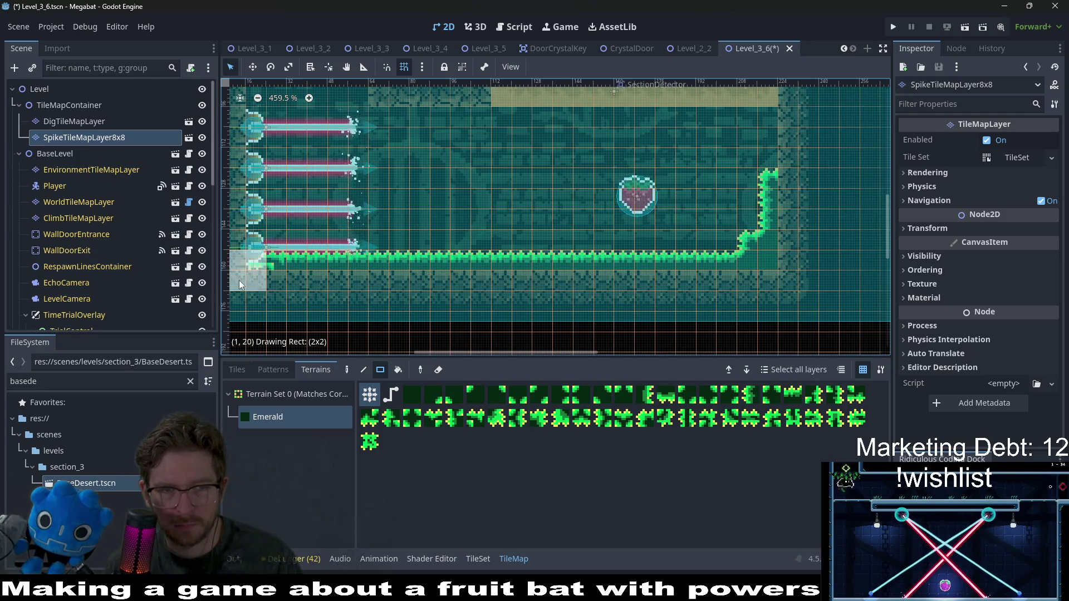
drag(258, 275, 369, 275)
scroll(98, 240, down, 5)
Delete the LaserWall4 node
scroll(100, 245, down, 3)
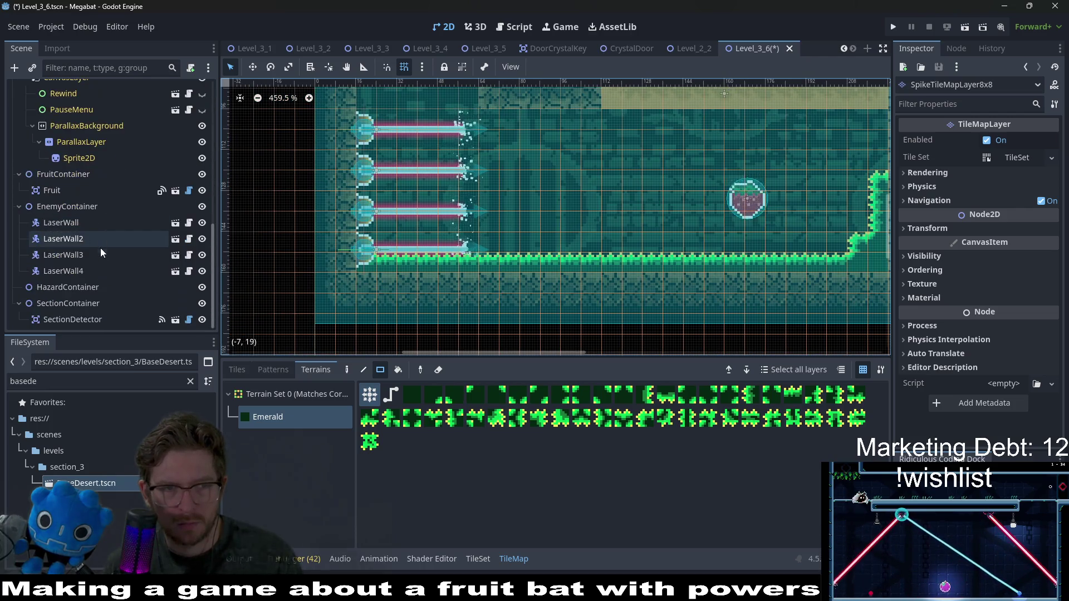
click(84, 273)
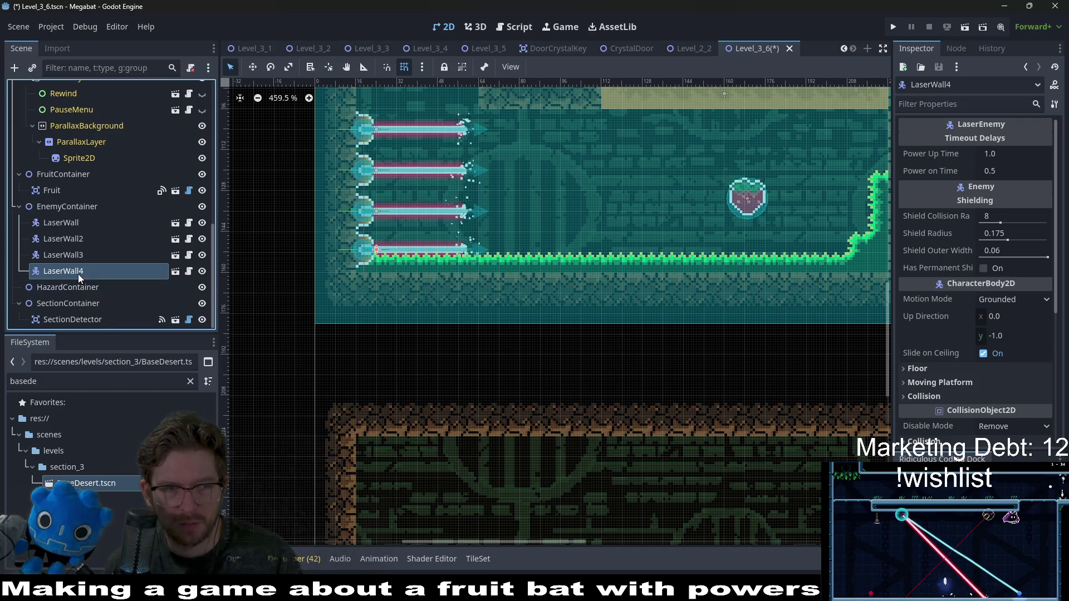
key(Delete)
key(Return)
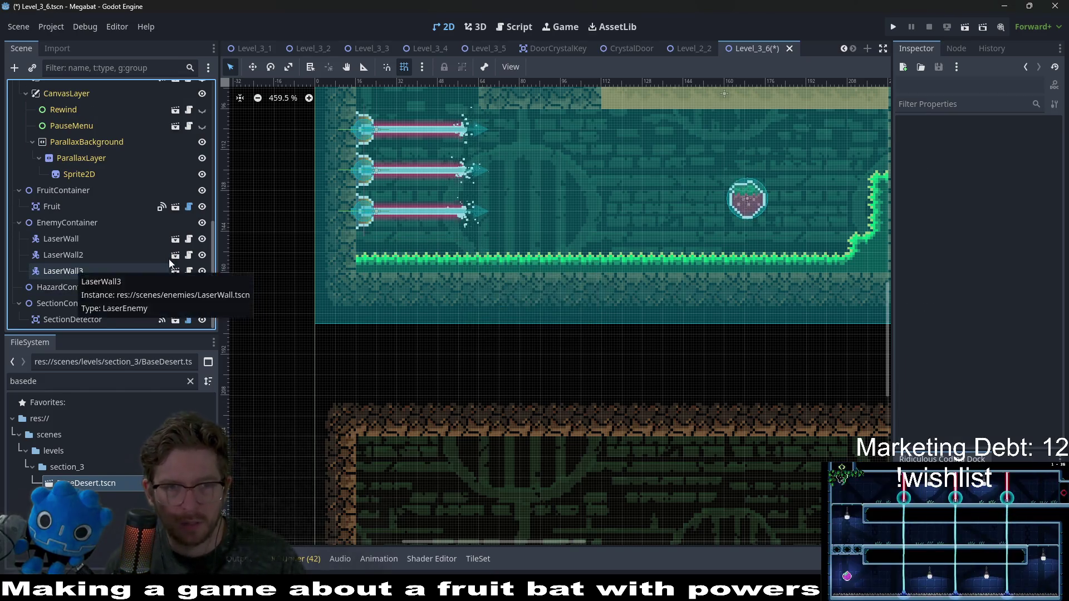
Move LaserWall, LaserWall2 and LaserWall3 down together
click(92, 271)
shift+click(78, 239)
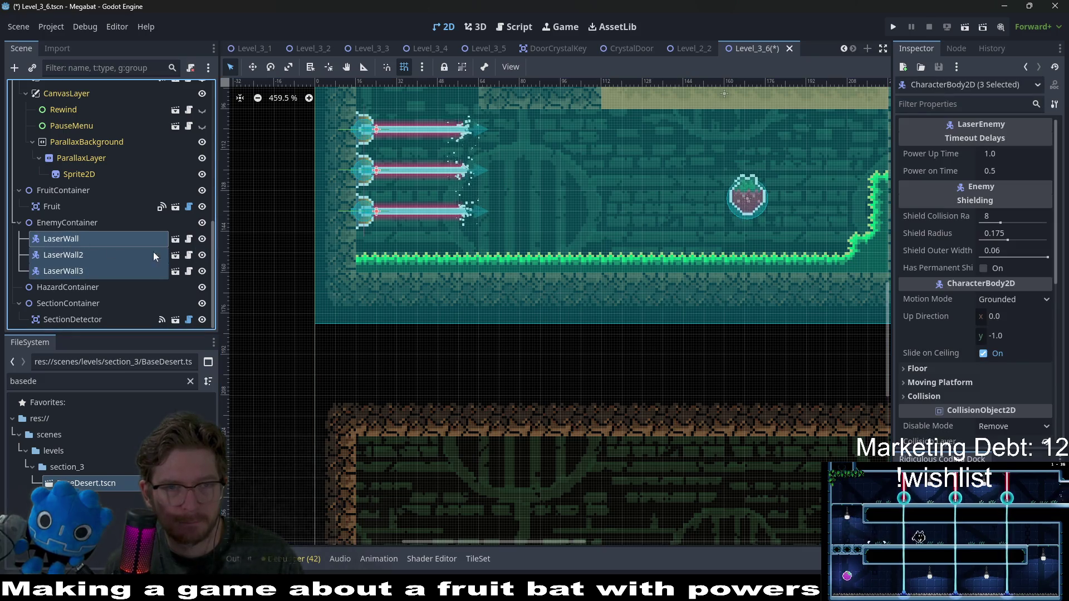
key(w)
drag(461, 216, 461, 219)
key(Down)
key(Down)
key(Down)
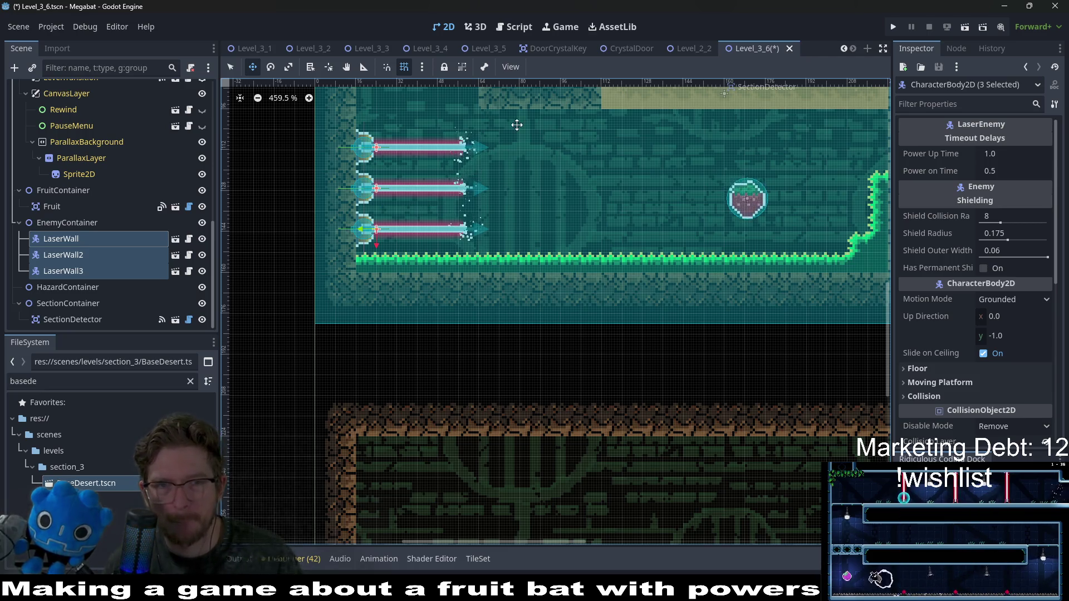
Check the room layout and save Level_3_6
drag(516, 119, 479, 208)
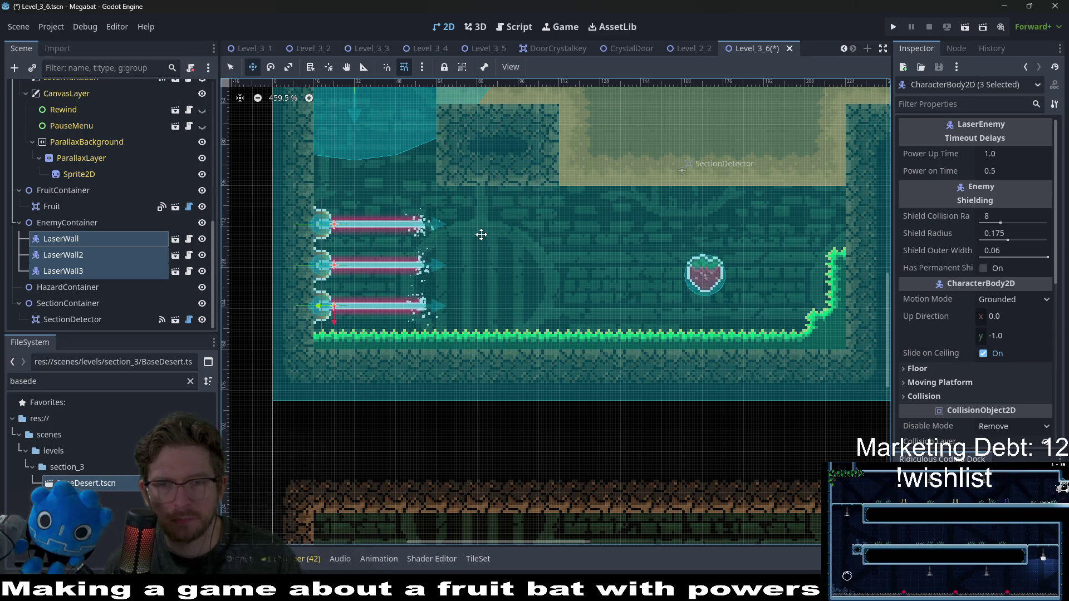
scroll(481, 234, down, 3)
scroll(481, 234, down, 3)
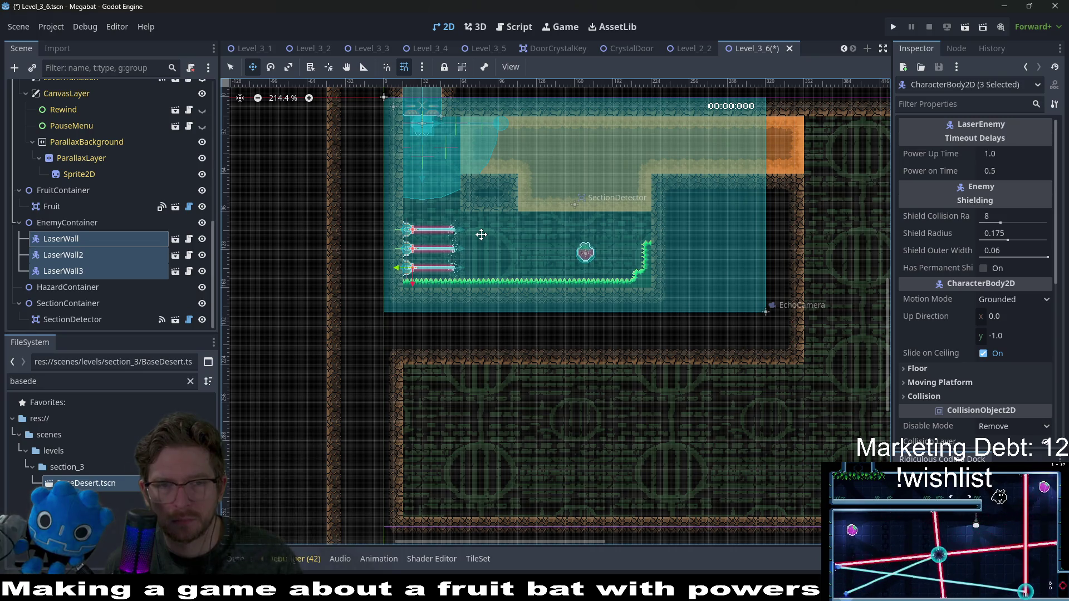
scroll(481, 234, up, 2)
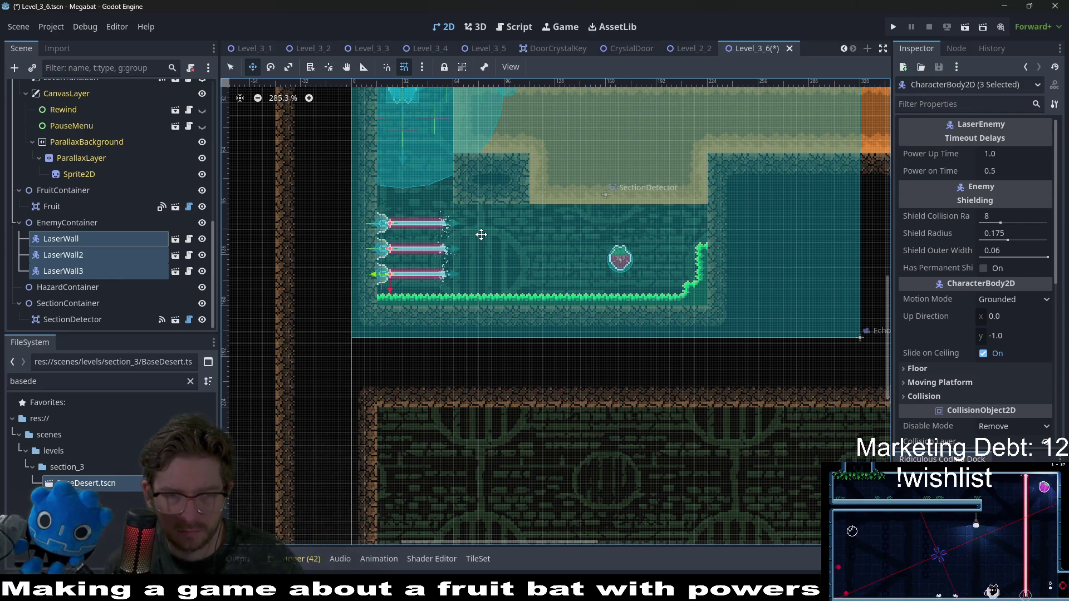
key(ctrl+s)
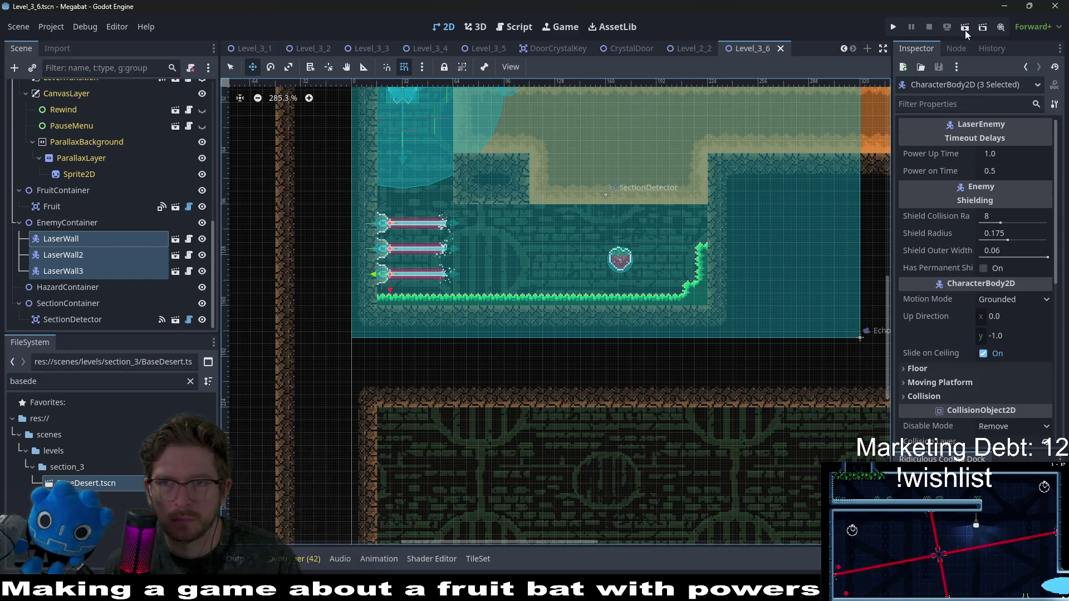
click(966, 31)
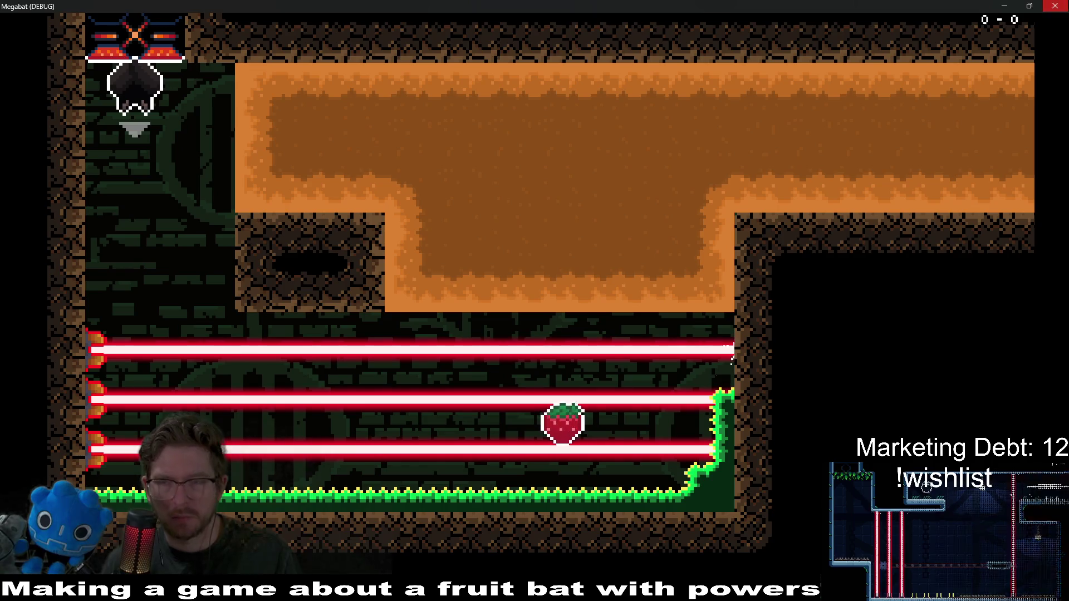
key(F8)
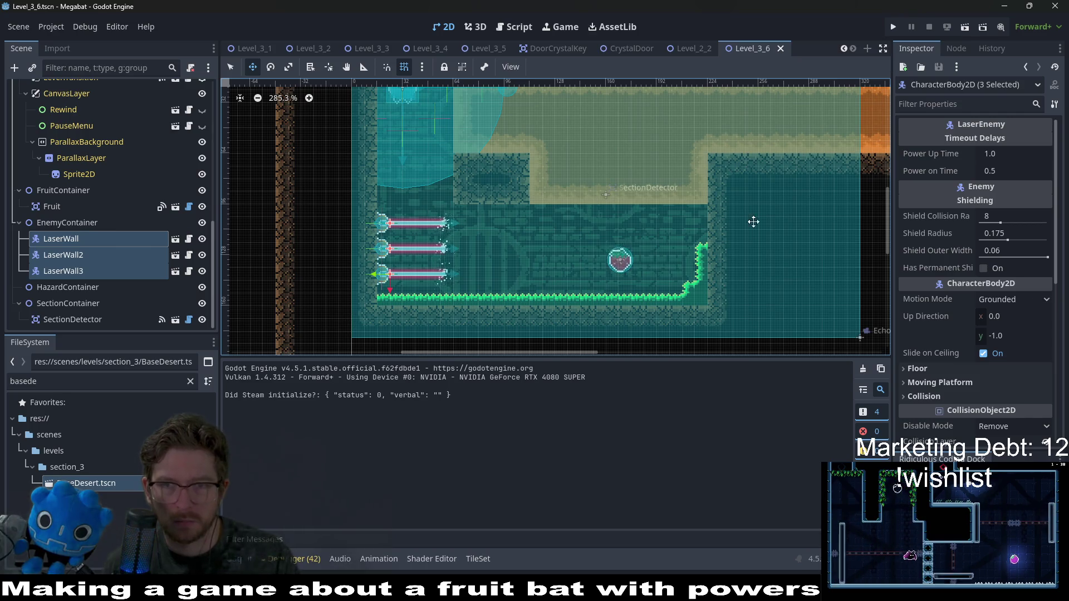
Instantiate SectionDetector.tscn as a child of SectionContainer
click(43, 290)
click(51, 303)
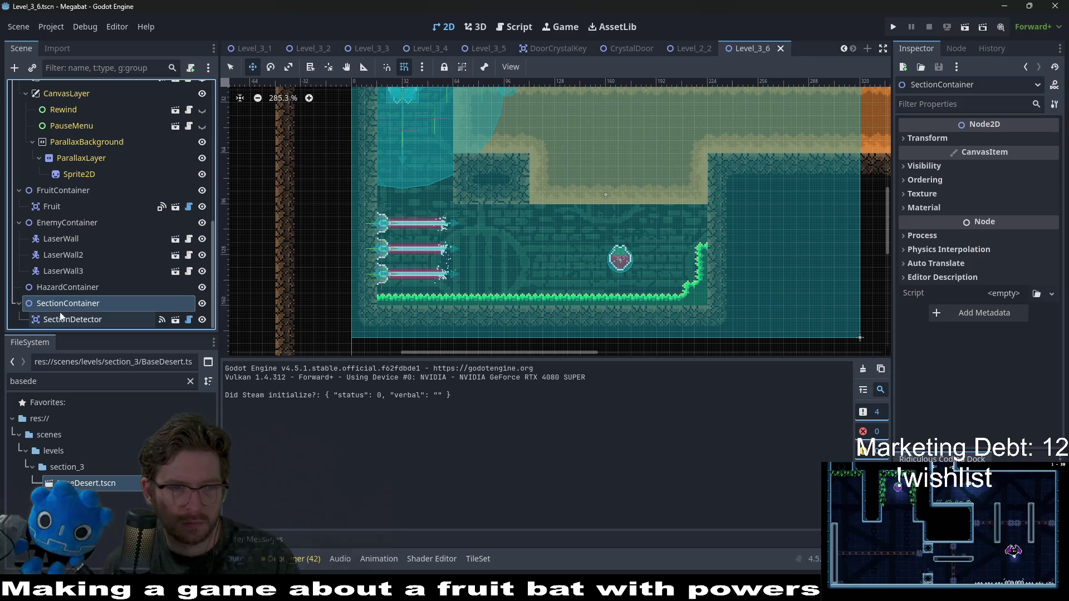
right_click(67, 306)
click(135, 255)
text(section)
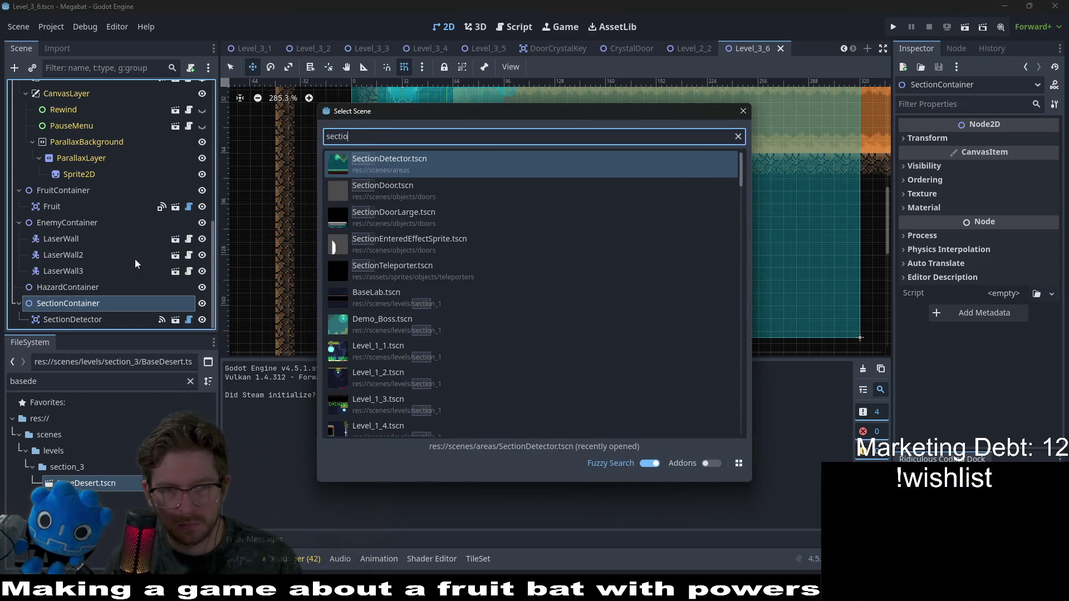
key(Return)
Place the new detector right of the room and set its size to Xxlarge 640 X 360
scroll(414, 172, down, 5)
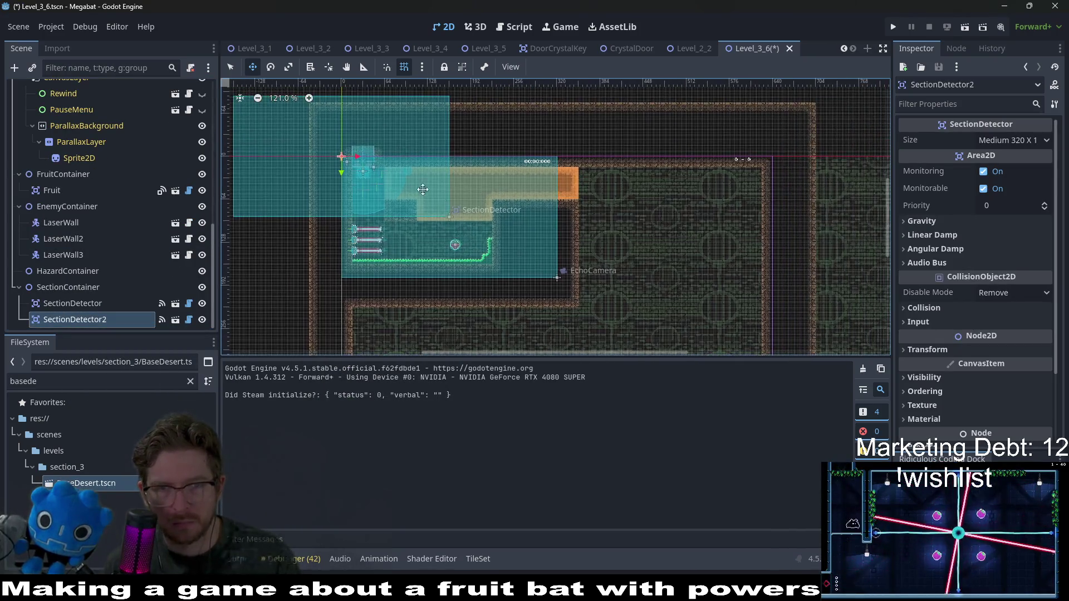
mouse_move(414, 172)
mouse_down()
mouse_move(741, 256)
mouse_move(769, 239)
mouse_up()
click(1002, 140)
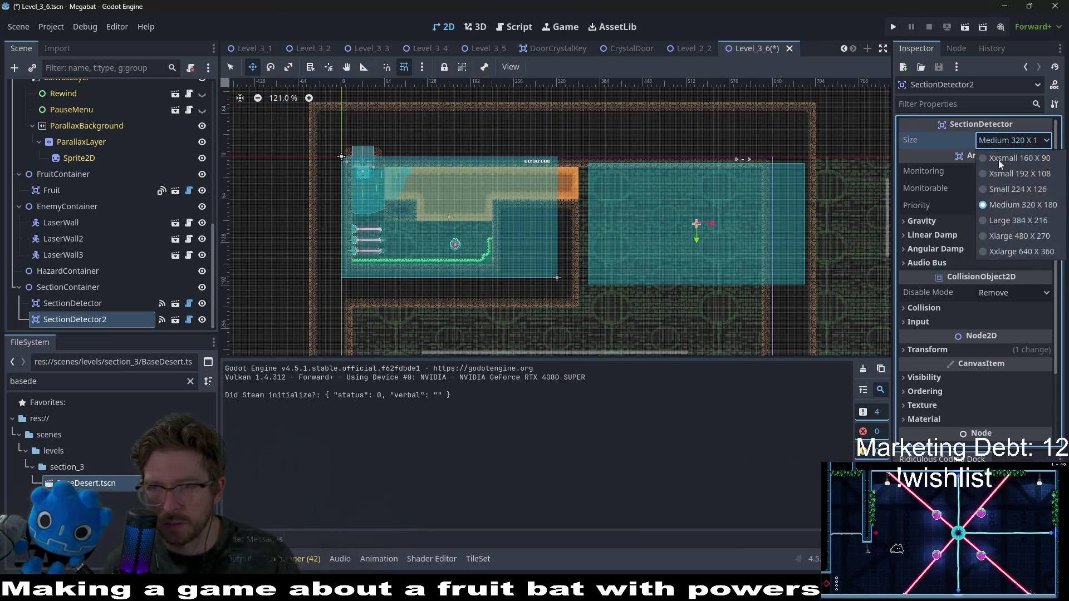
click(993, 251)
scroll(718, 217, down, 2)
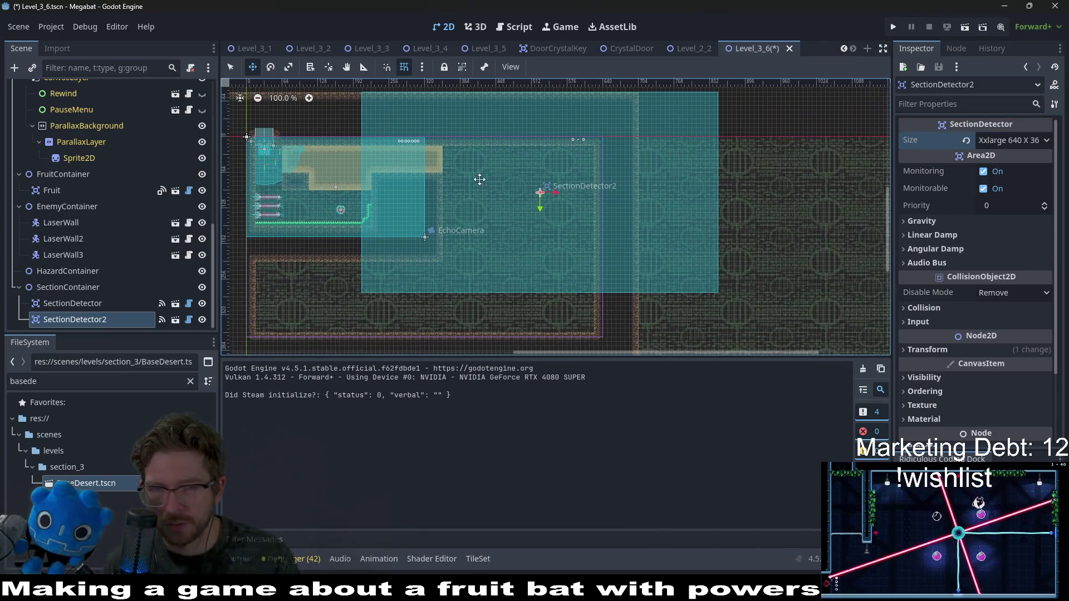
mouse_move(544, 186)
mouse_down()
mouse_move(525, 215)
mouse_move(495, 193)
mouse_up()
scroll(495, 193, up, 13)
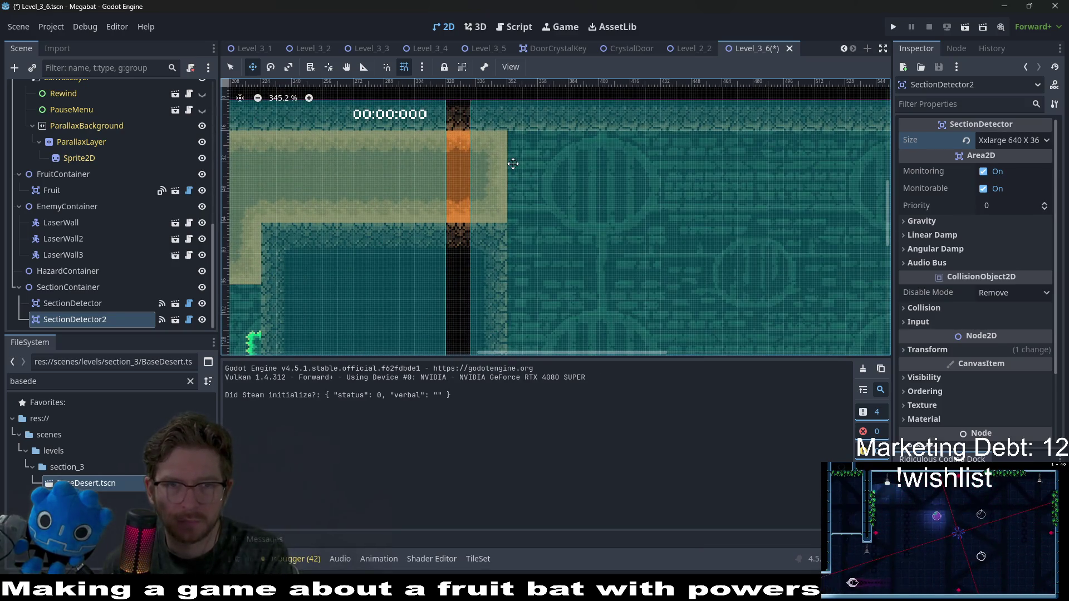
scroll(511, 167, down, 15)
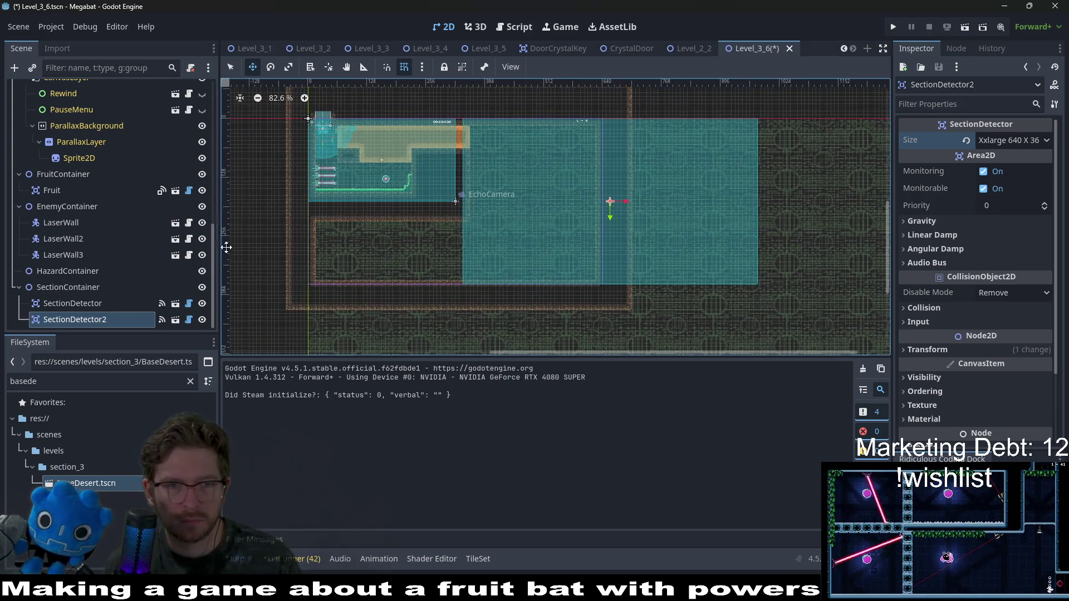
scroll(67, 170, up, 15)
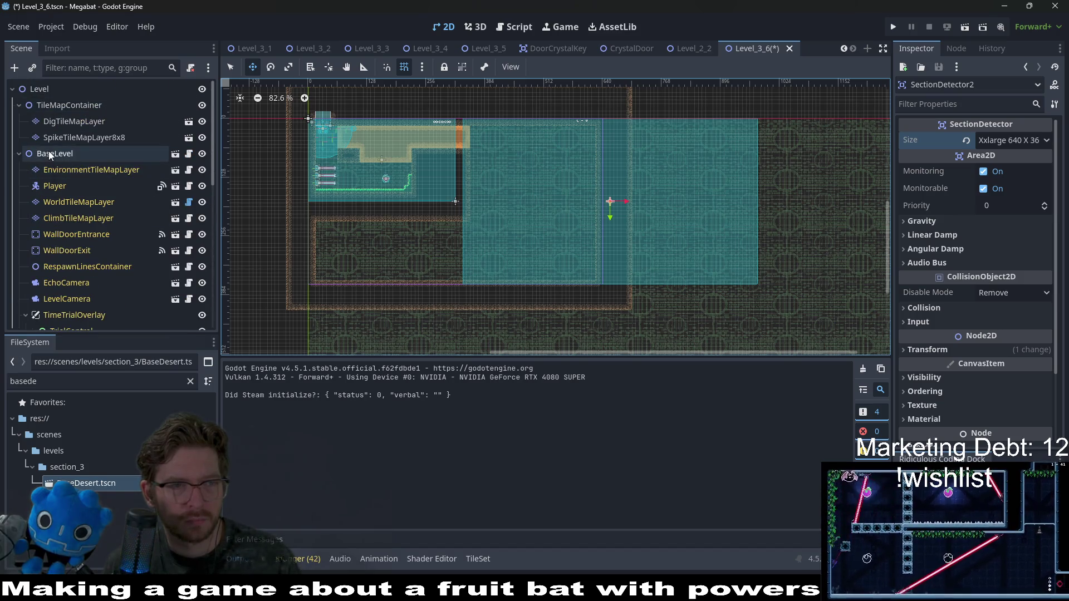
Keep the BaseLevel size at medium and save the level
click(51, 154)
click(1017, 142)
click(1010, 203)
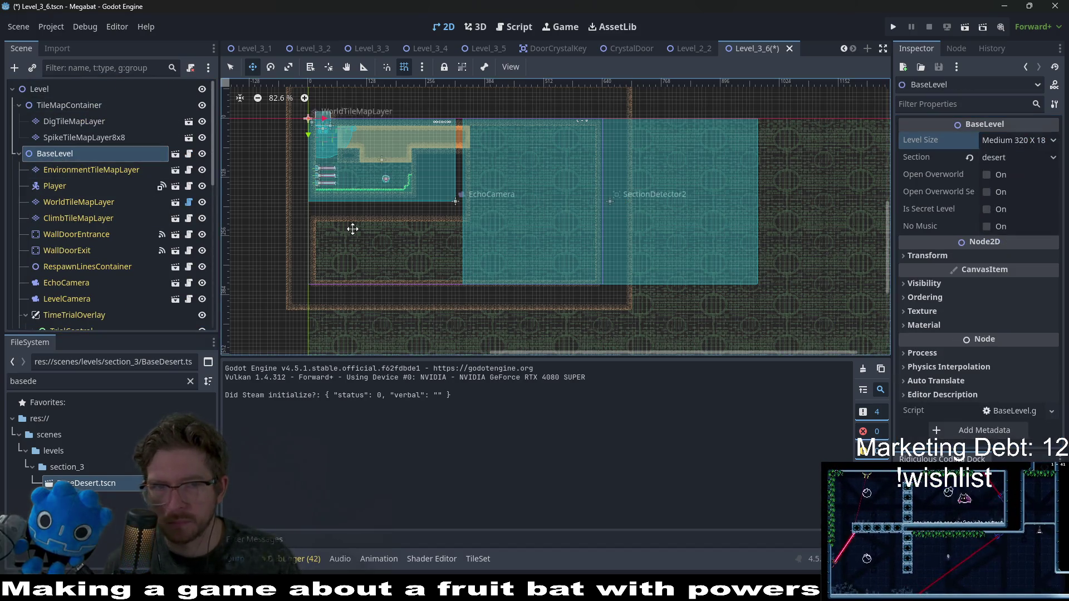
key(ctrl+s)
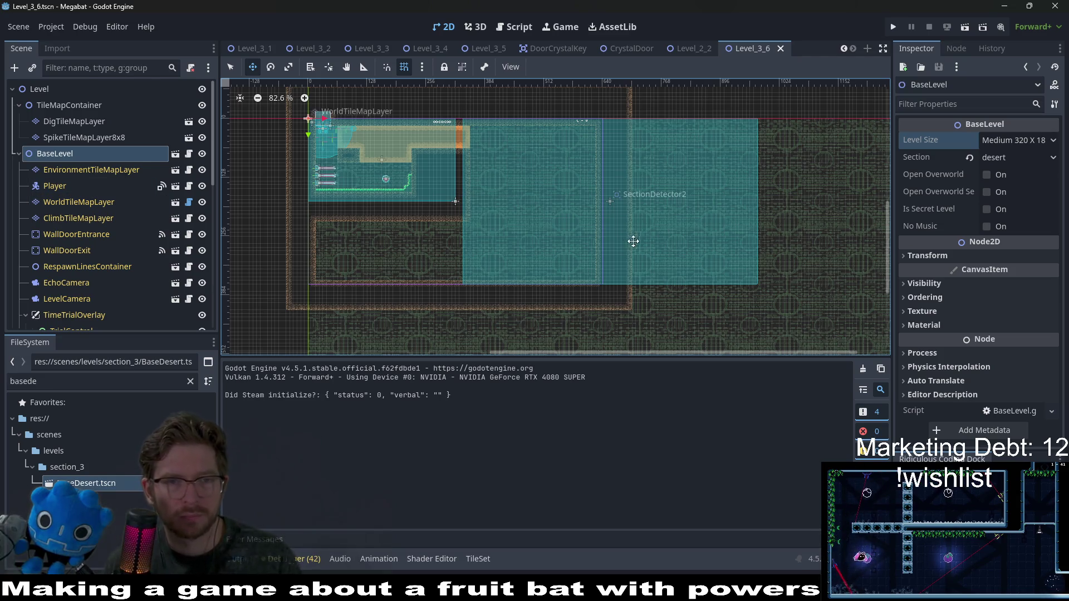
Paint desert terrain blocks on WorldTileMapLayer in the new section
scroll(596, 232, up, 3)
scroll(588, 230, down, 4)
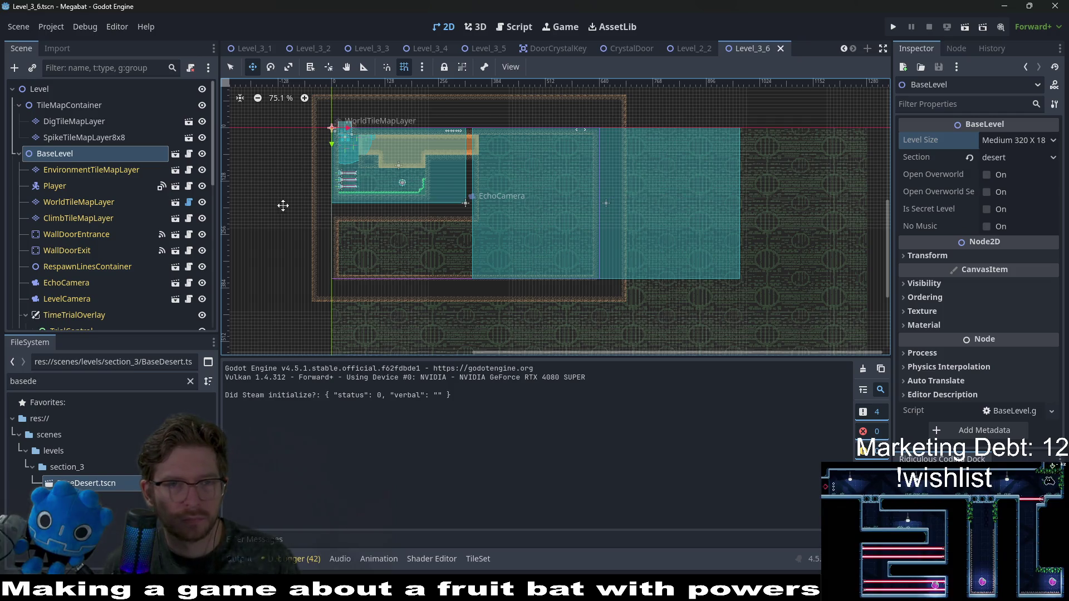
click(66, 196)
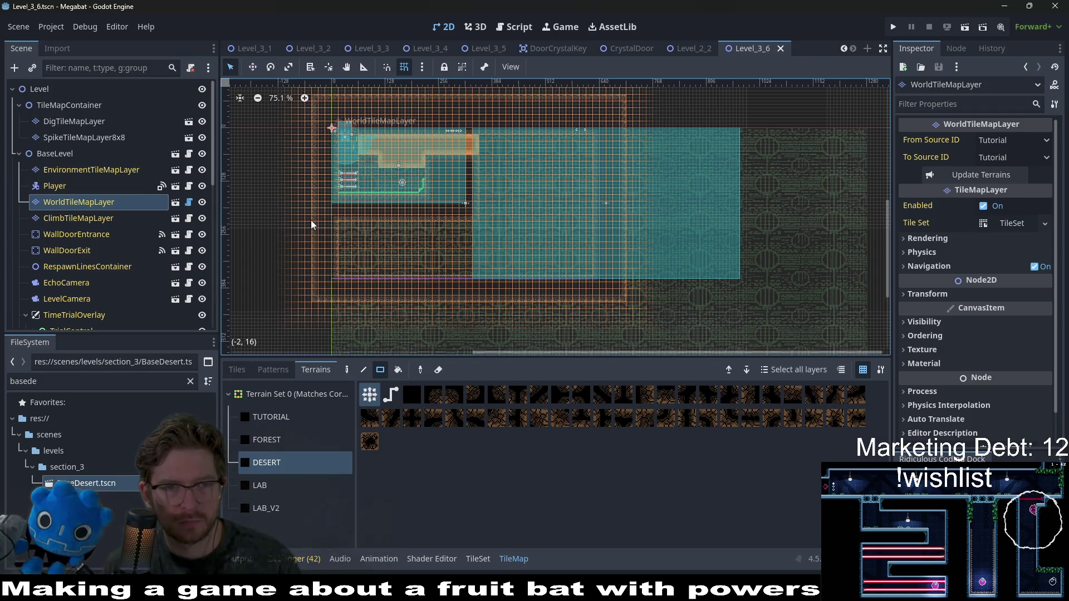
mouse_move(310, 225)
mouse_down()
mouse_move(740, 320)
mouse_move(723, 329)
mouse_up()
scroll(501, 223, up, 2)
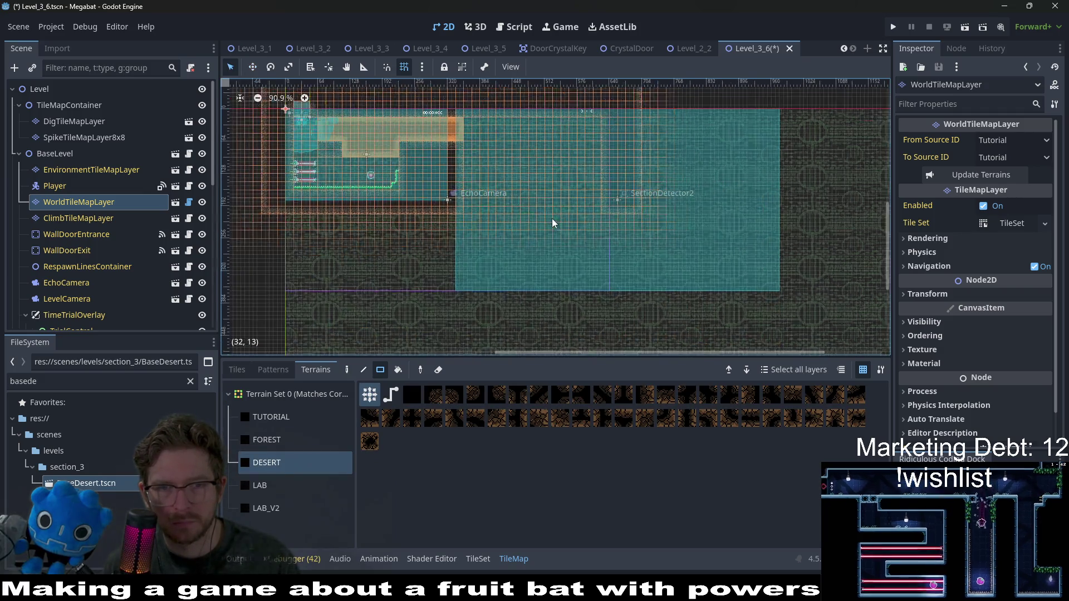
mouse_move(426, 214)
mouse_down()
mouse_move(448, 300)
mouse_move(467, 305)
mouse_up()
scroll(637, 248, up, 3)
scroll(562, 199, right, 2)
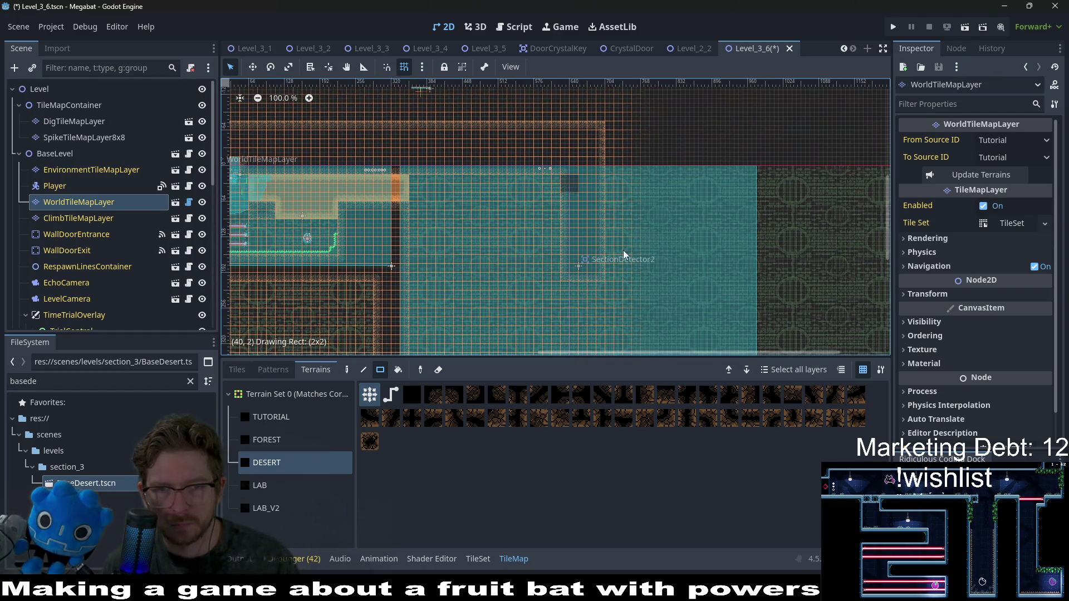
drag(623, 254, 665, 284)
Fill a long desert wall strip and a top wall strip, then save
scroll(553, 291, down, 3)
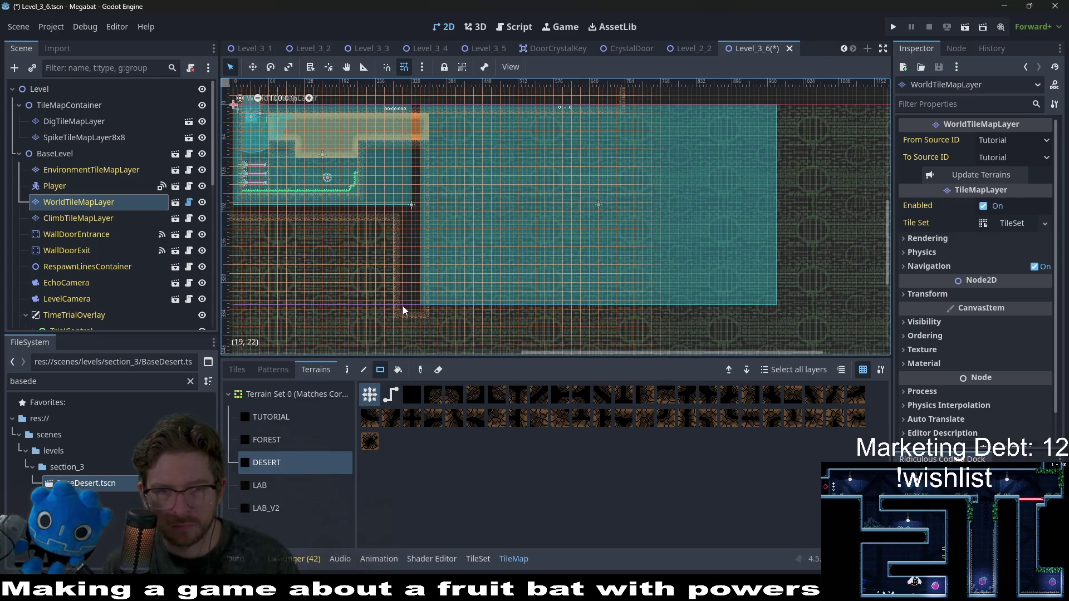
mouse_move(399, 309)
mouse_down()
mouse_move(493, 334)
mouse_move(787, 329)
mouse_move(771, 90)
mouse_up()
scroll(778, 223, up, 3)
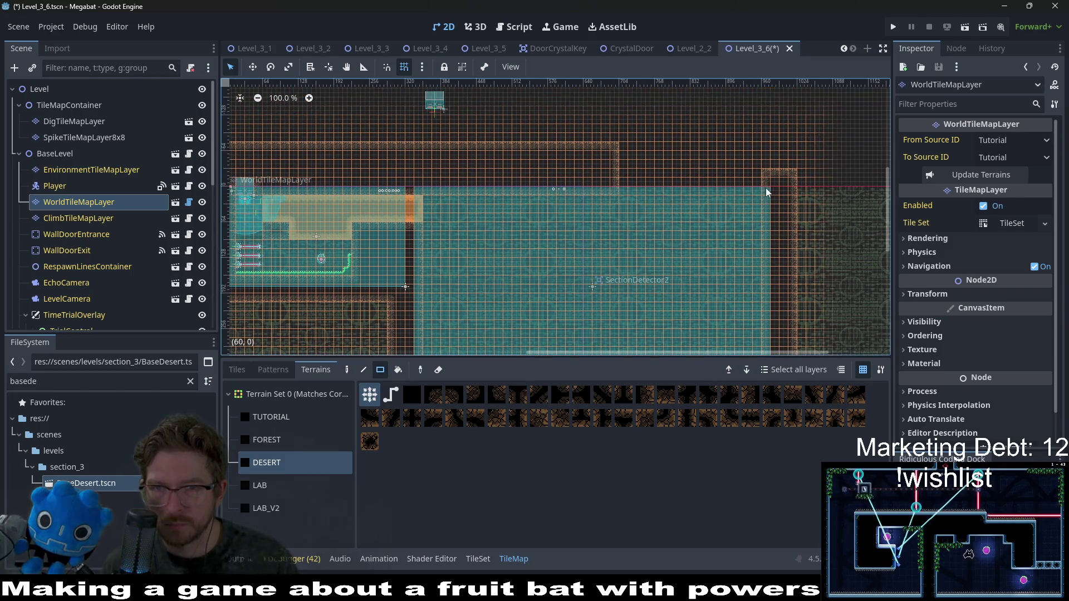
mouse_move(791, 191)
mouse_down()
mouse_move(619, 161)
mouse_move(603, 139)
mouse_up()
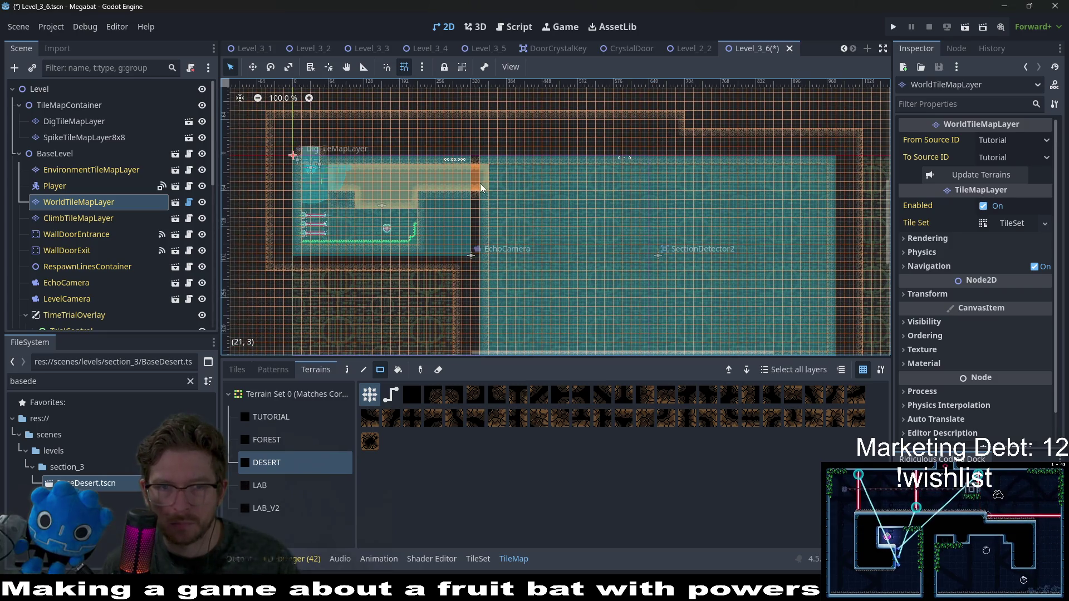
scroll(609, 238, down, 5)
scroll(594, 143, up, 5)
scroll(445, 219, down, 2)
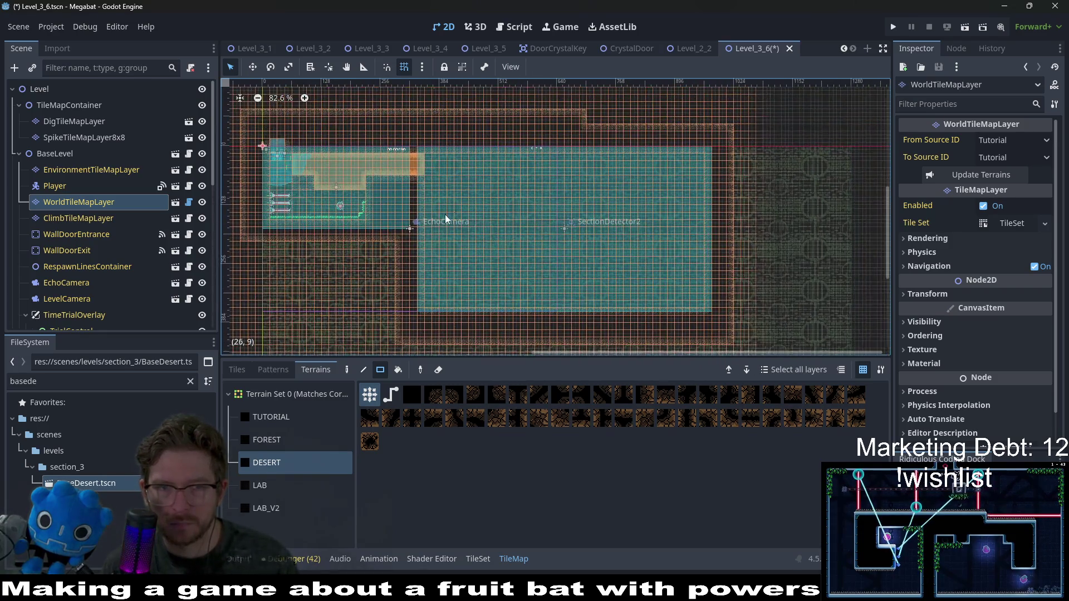
scroll(446, 218, left, 5)
key(ctrl+s)
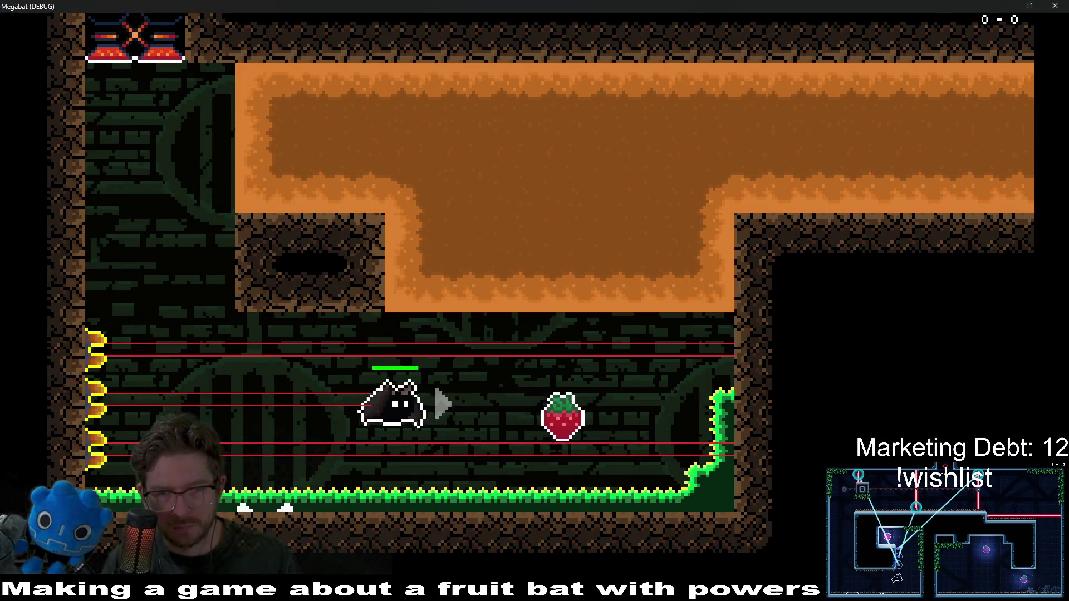
Fly the bat to the strawberry, burrow through the dirt, then close the game window
key(Up)
key(Right)
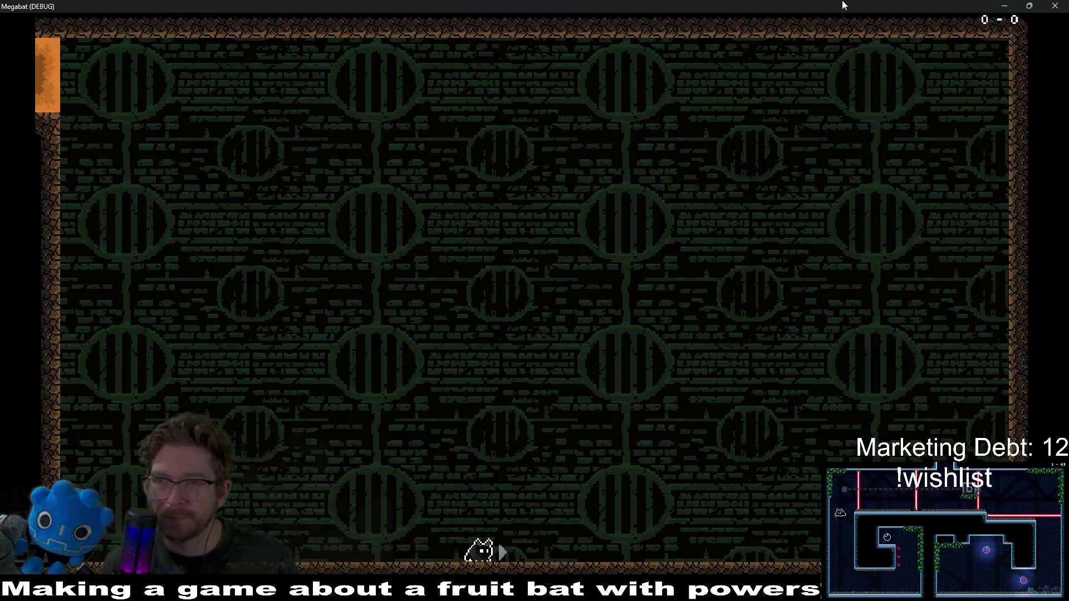
click(1055, 6)
Paint a Desert dig terrain block on DigTileMapLayer right of the existing one
scroll(479, 176, up, 2)
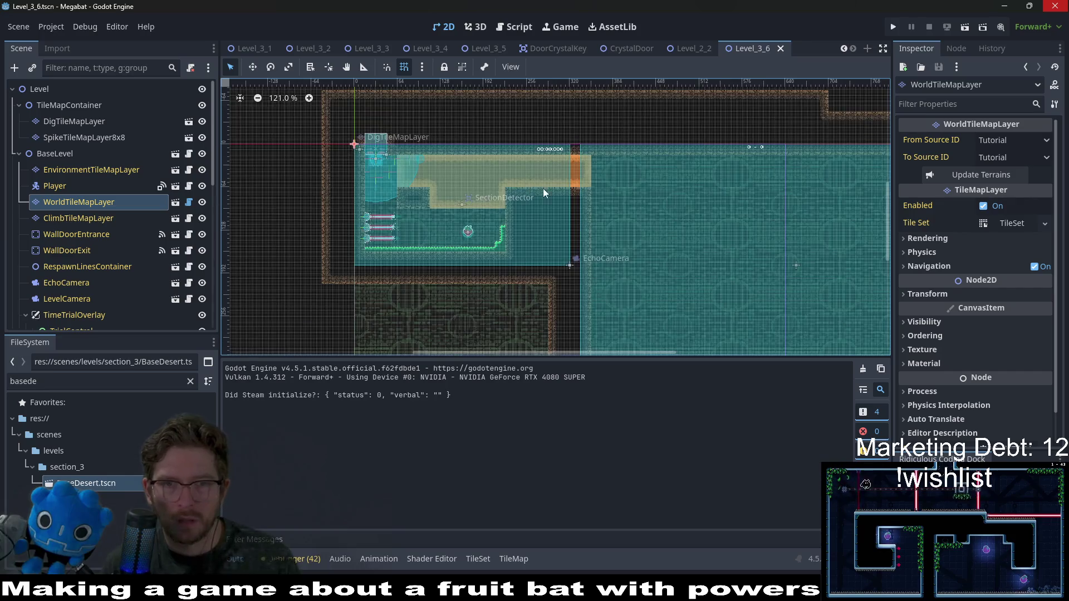
click(72, 122)
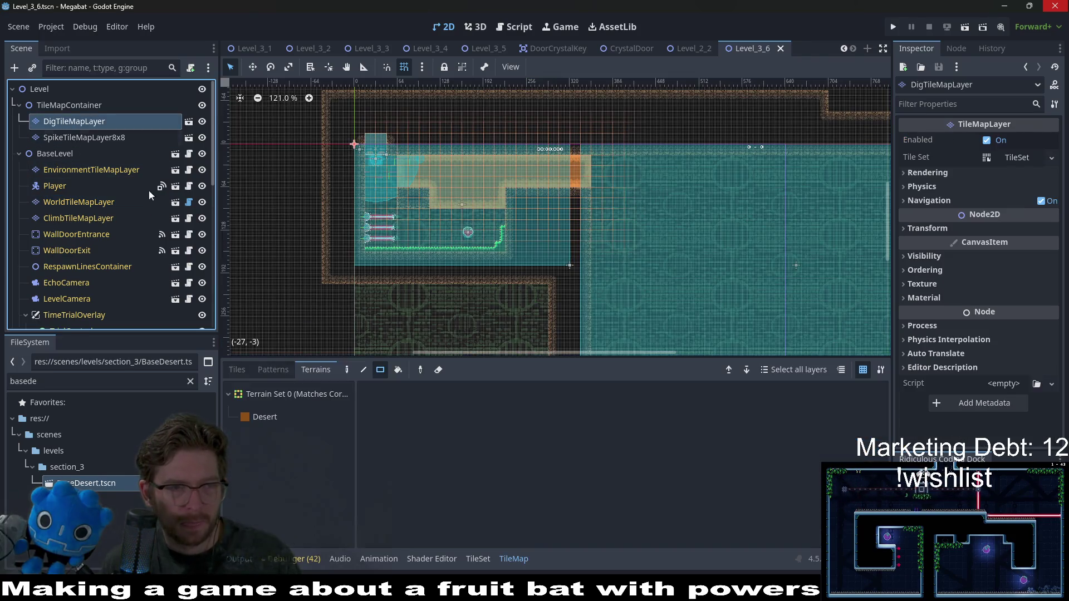
click(266, 417)
drag(658, 260, 594, 235)
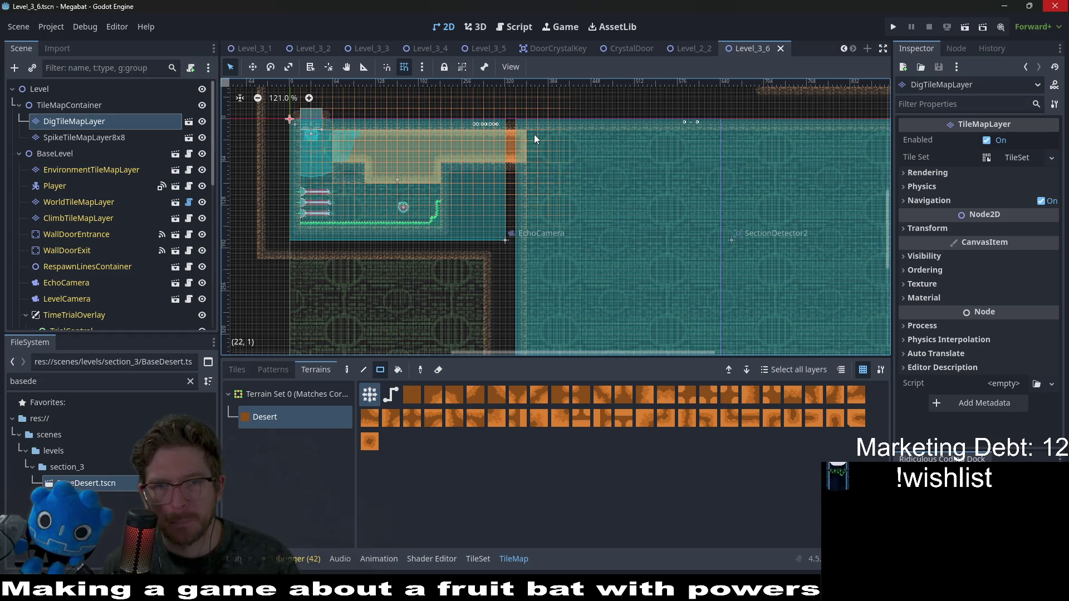
drag(533, 135, 643, 201)
drag(699, 226, 620, 208)
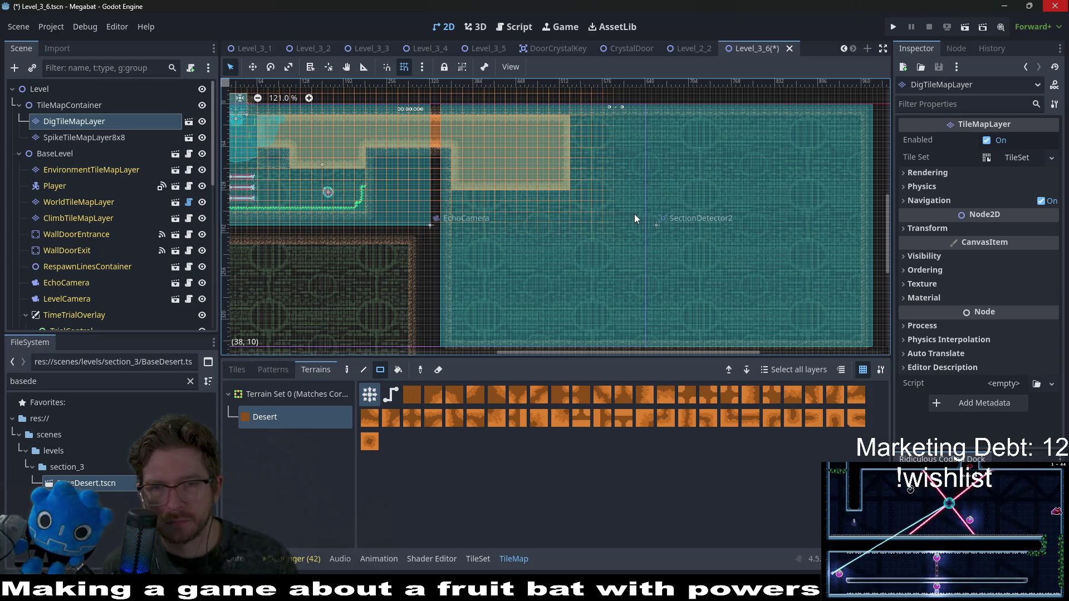
Bring the new section into view, then switch to the Level_3_4 scene for reference
scroll(634, 214, down, 3)
drag(734, 283, 706, 248)
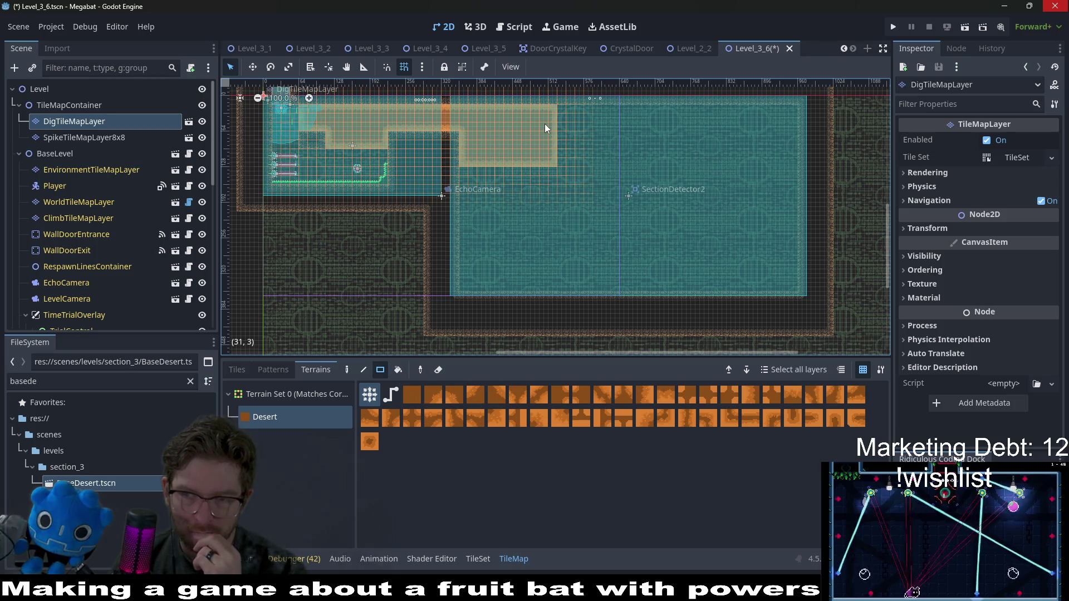
scroll(636, 164, up, 1)
scroll(636, 164, right, 1)
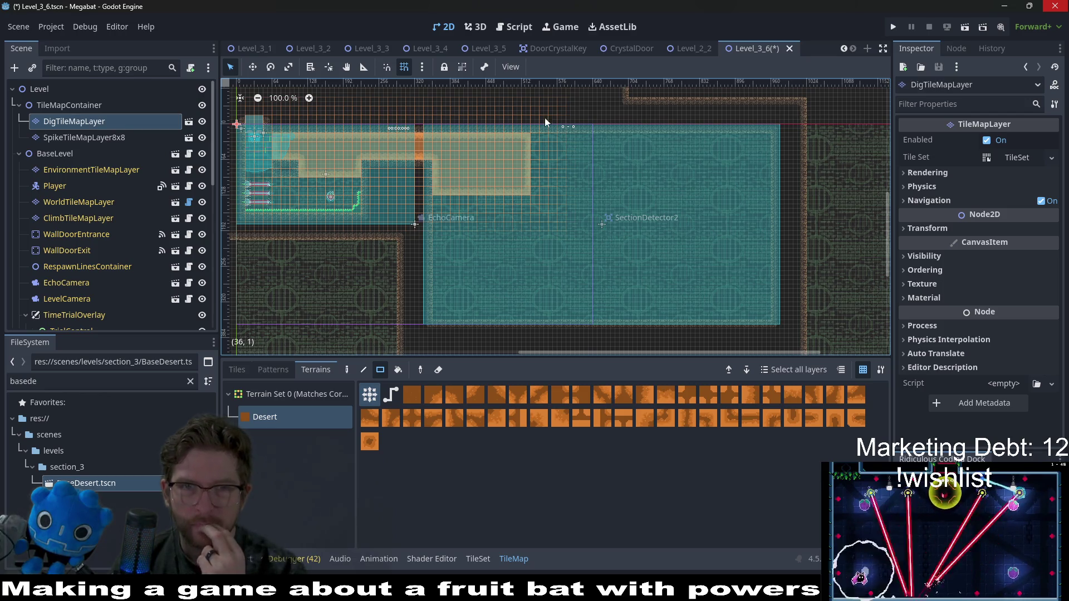
click(423, 53)
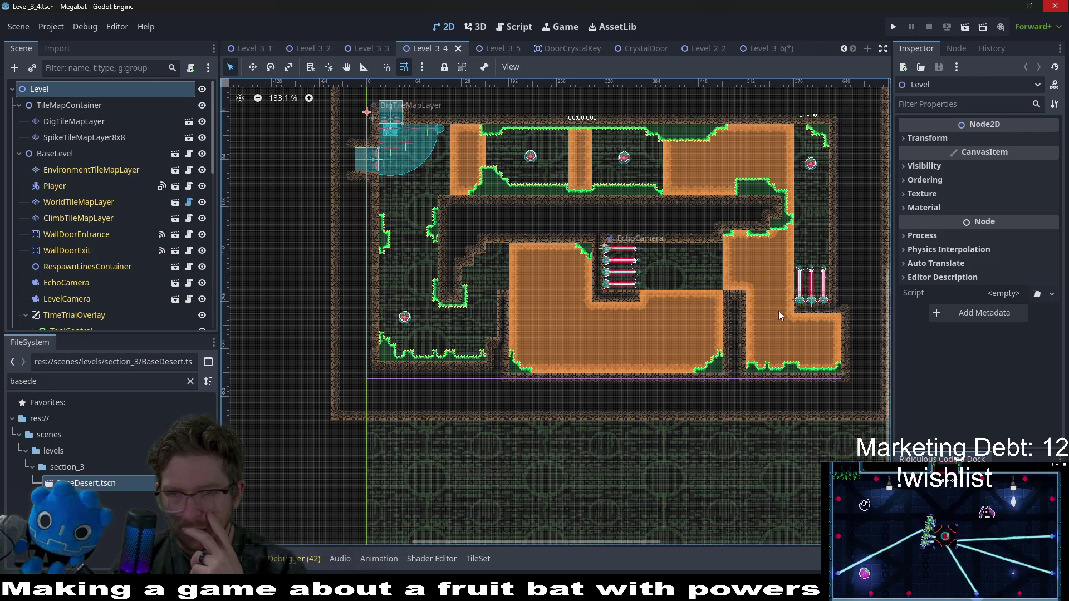
Browse Level_3_5, Level_3_3 and Level_3_2, then move the Level_3_6 tab after Level_3_5
click(491, 51)
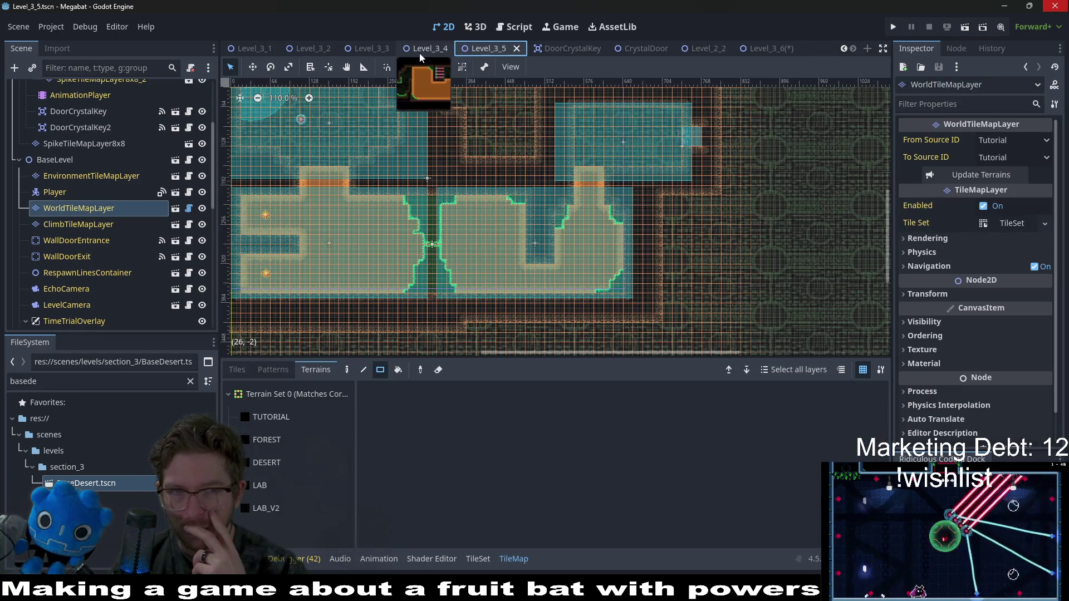
click(373, 50)
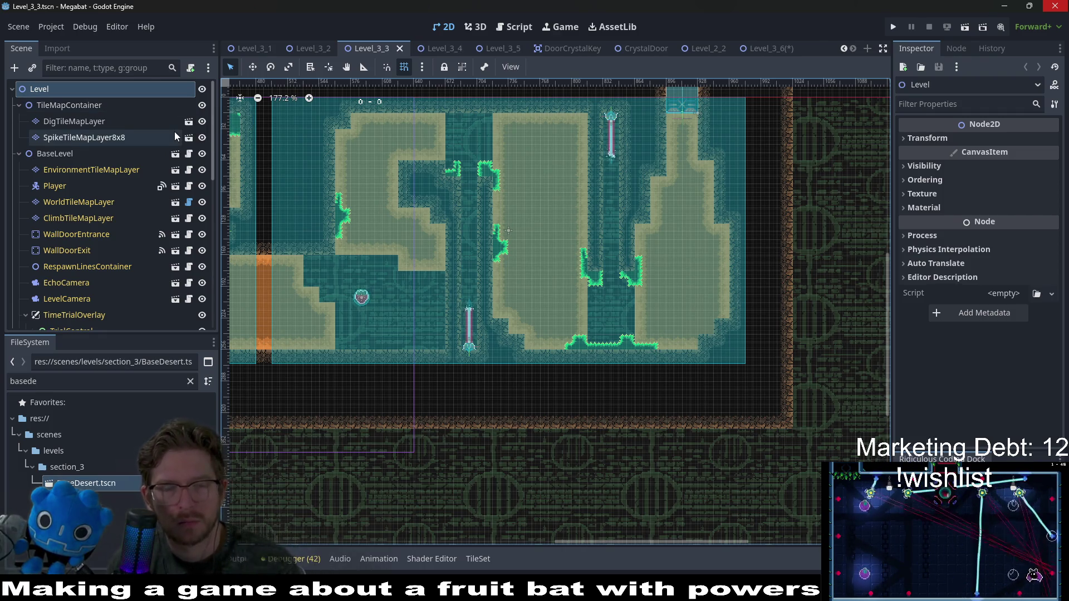
click(307, 48)
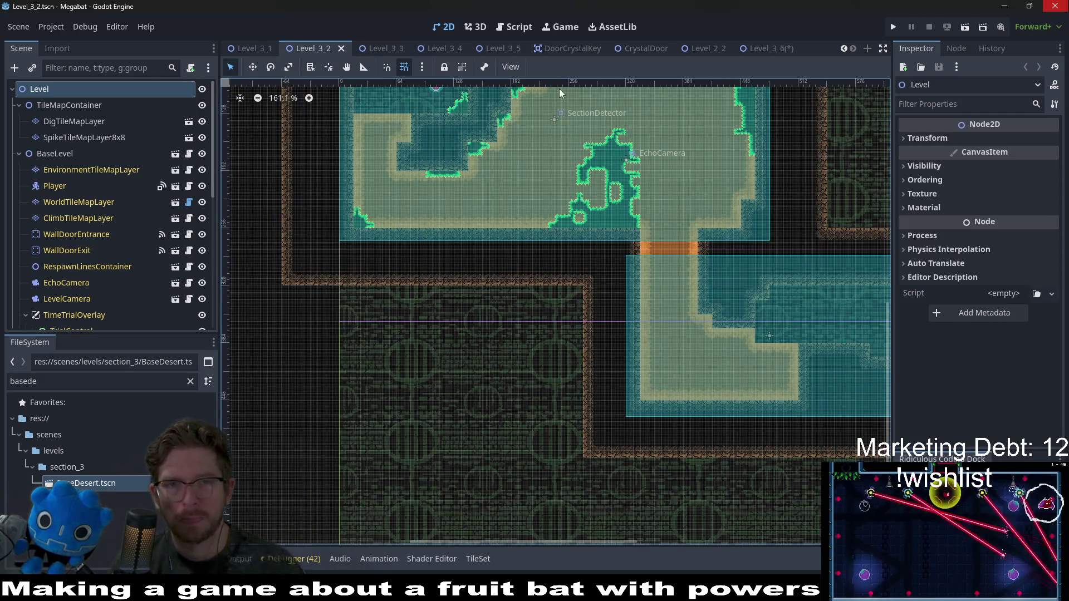
click(757, 48)
drag(680, 51, 535, 48)
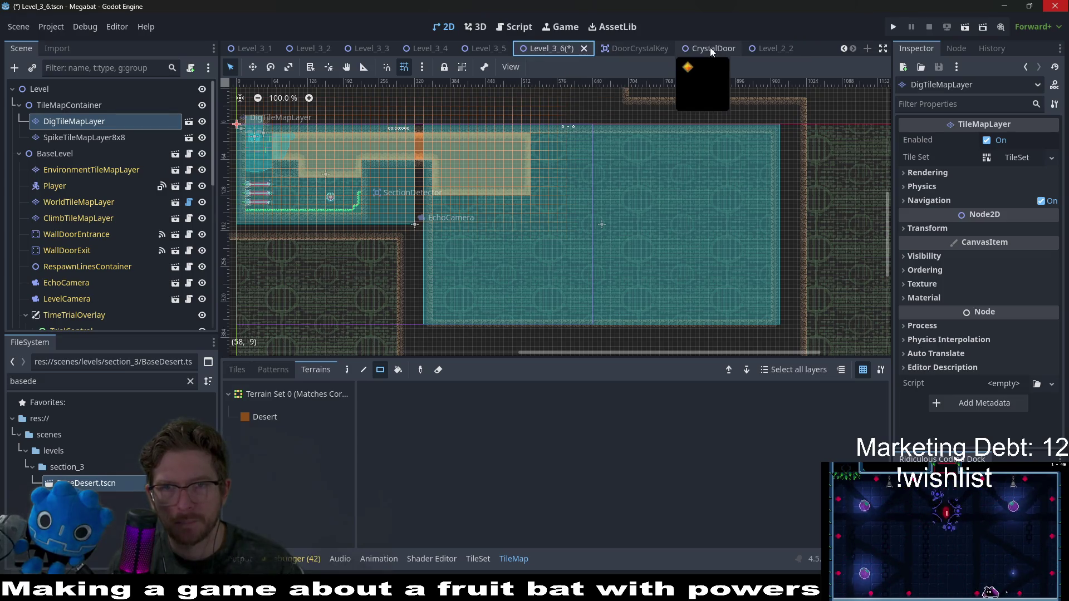
Close the DoorCrystalKey and CrystalDoor tabs and move the Level_2_2 tab after Level_2_1
click(640, 43)
middle_click(640, 44)
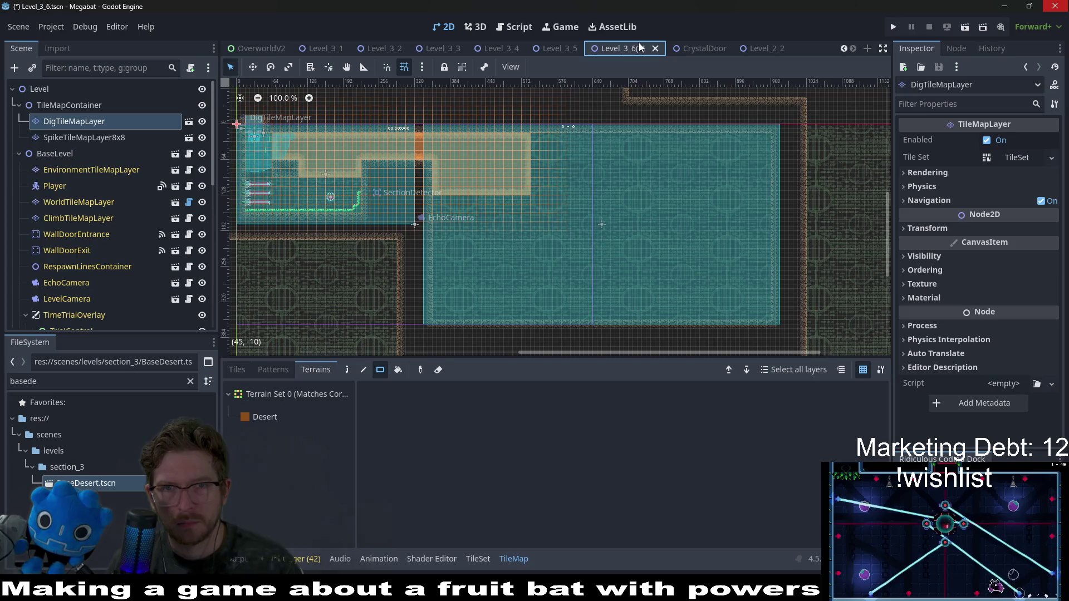
click(707, 48)
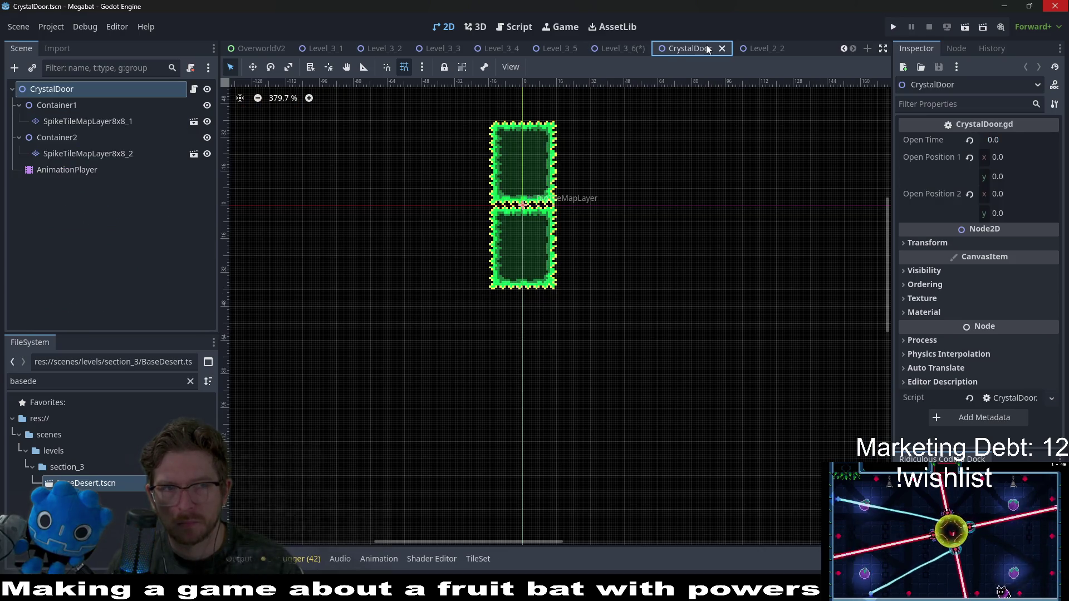
middle_click(708, 48)
click(809, 52)
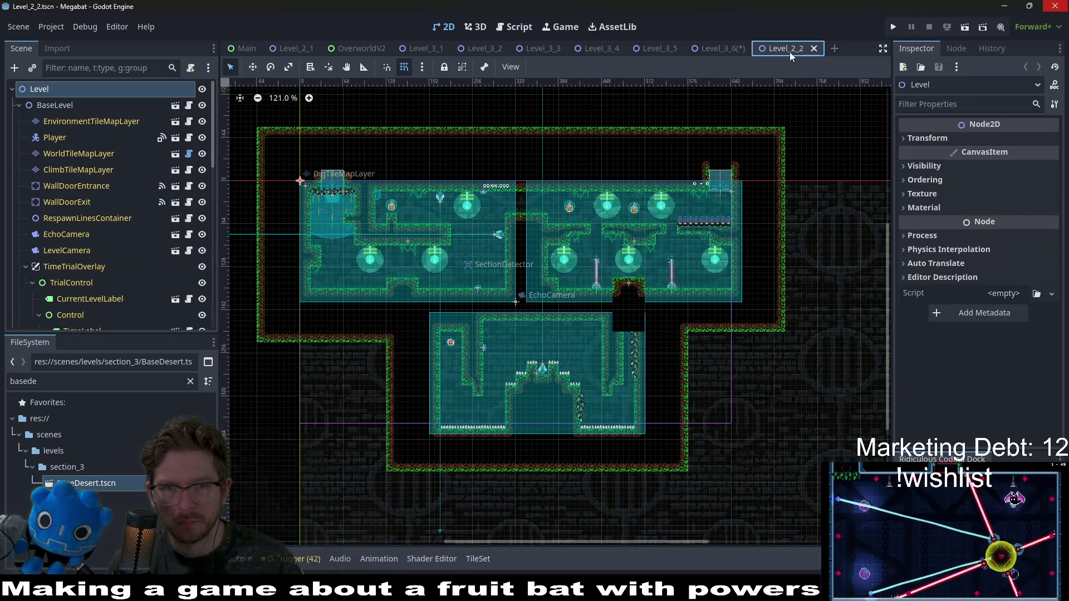
click(717, 48)
mouse_move(795, 51)
mouse_down()
mouse_move(312, 41)
mouse_move(800, 52)
mouse_move(425, 70)
mouse_move(300, 48)
mouse_move(797, 49)
mouse_move(493, 211)
mouse_move(612, 217)
mouse_up()
Cover the whole second room with Desert dig terrain in one rectangle and save Level_3_6
key(ctrl+s)
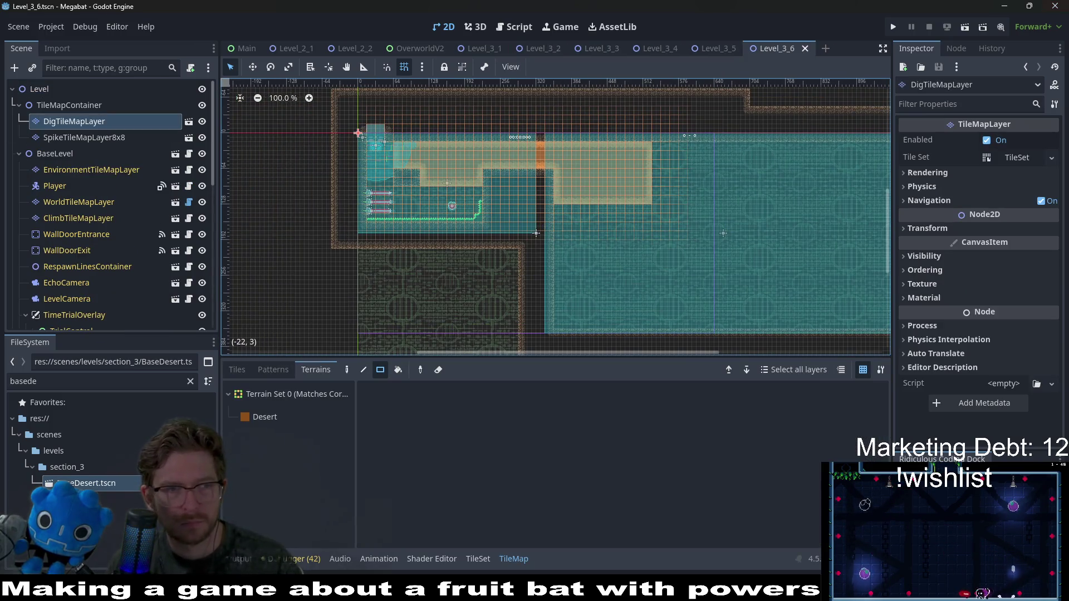
click(265, 417)
drag(678, 204, 556, 185)
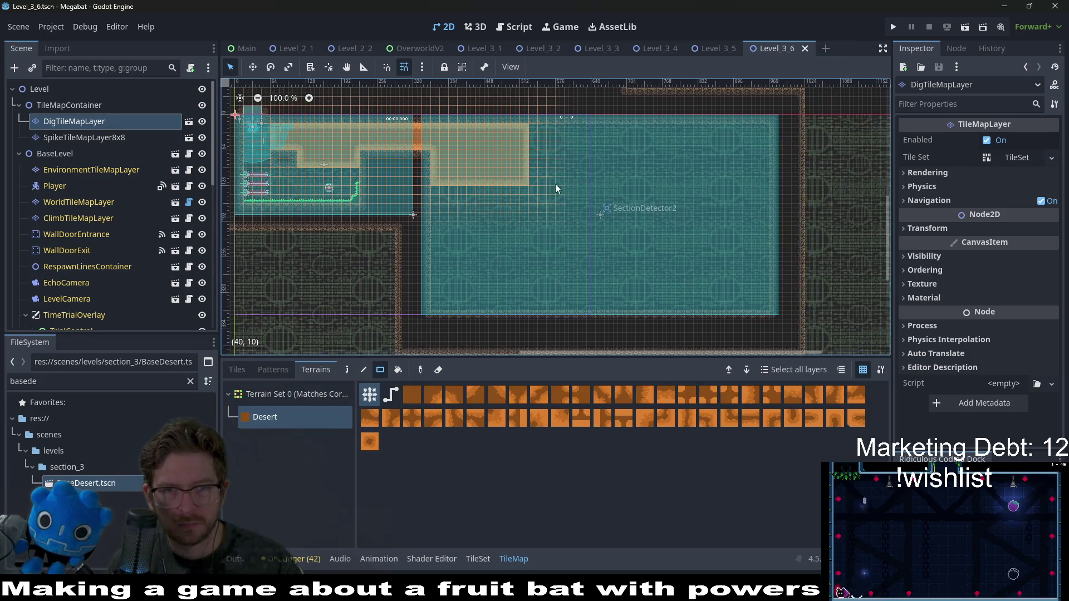
mouse_move(434, 126)
mouse_down()
mouse_move(717, 252)
mouse_move(769, 302)
mouse_up()
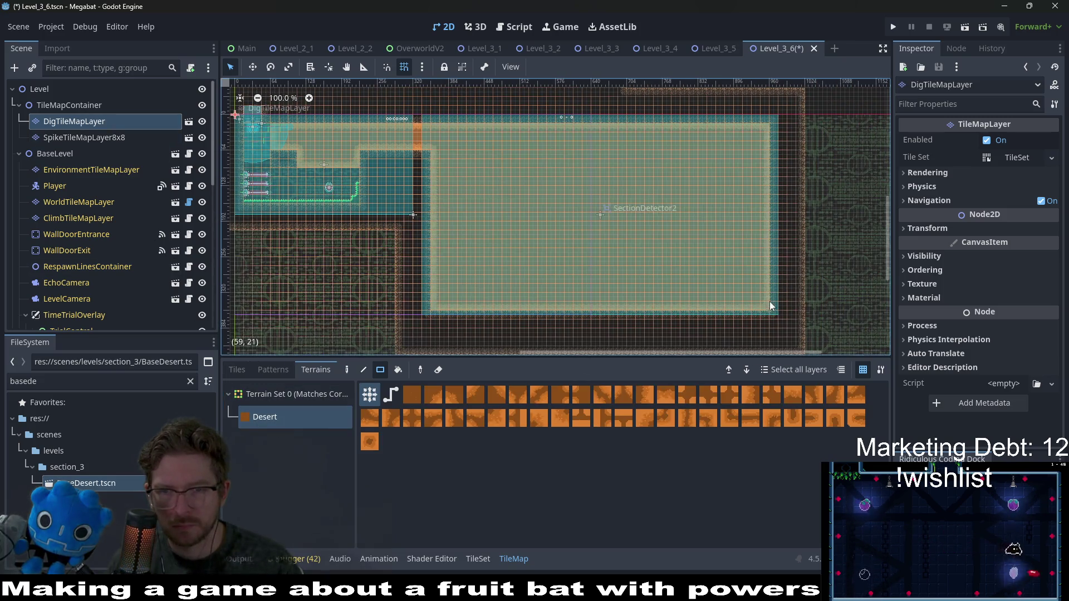
key(ctrl+s)
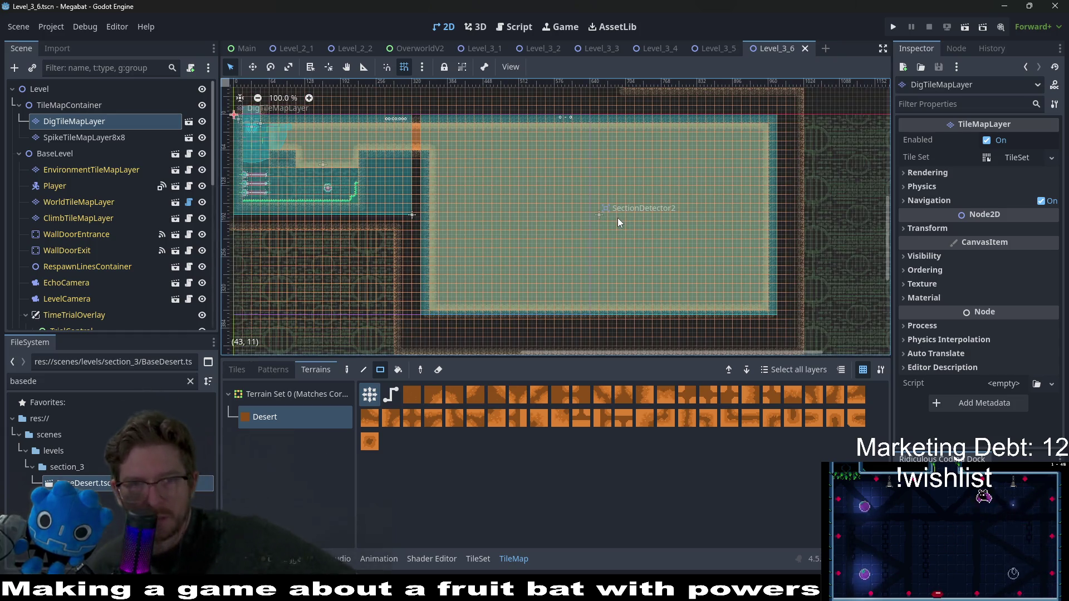
click(86, 135)
Paint an Emerald spike strip and a diagonal spike staircase descending down-right
click(252, 412)
scroll(543, 215, up, 3)
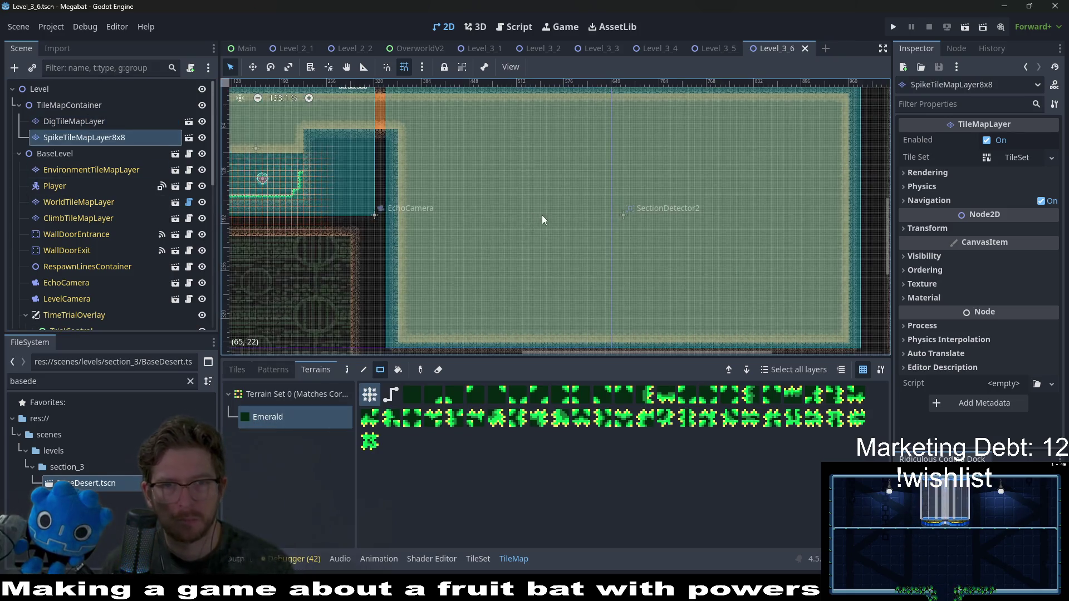
scroll(474, 123, up, 2)
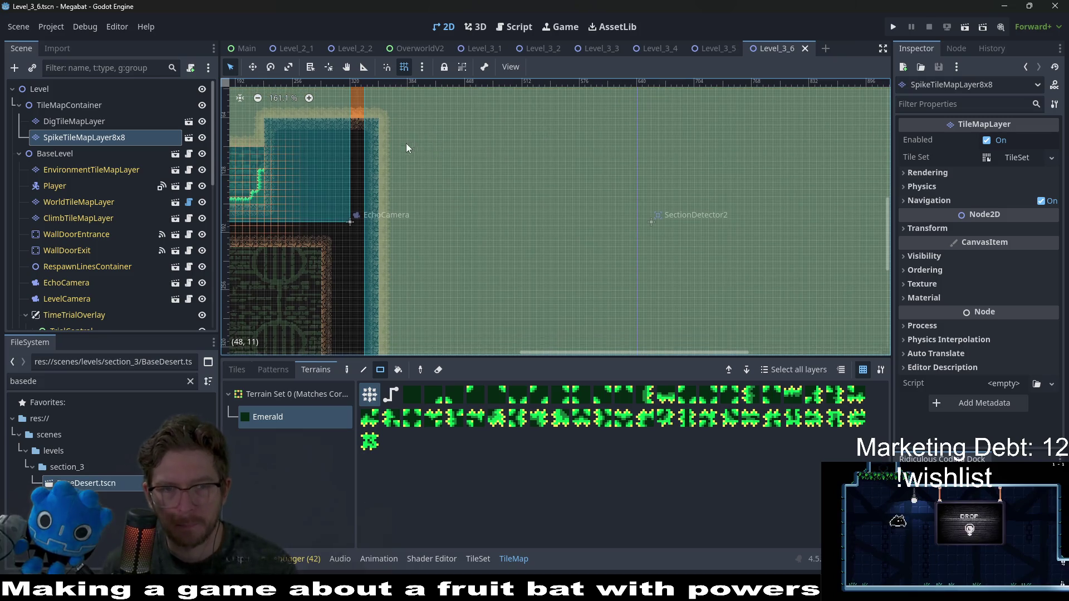
mouse_move(381, 140)
mouse_down()
mouse_move(498, 169)
mouse_move(591, 165)
mouse_up()
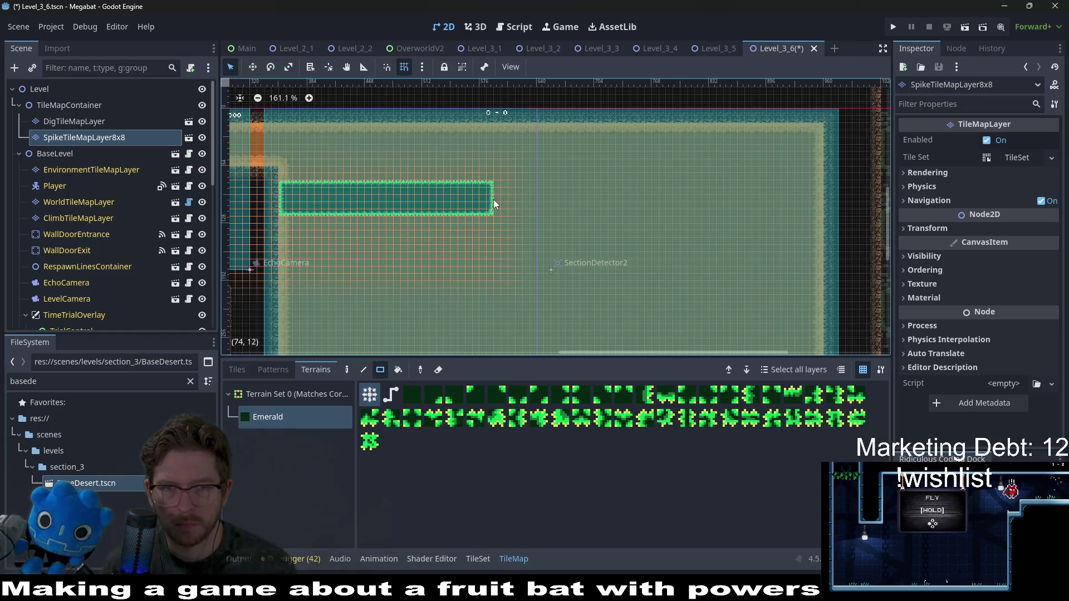
drag(490, 205, 606, 277)
drag(612, 278, 663, 299)
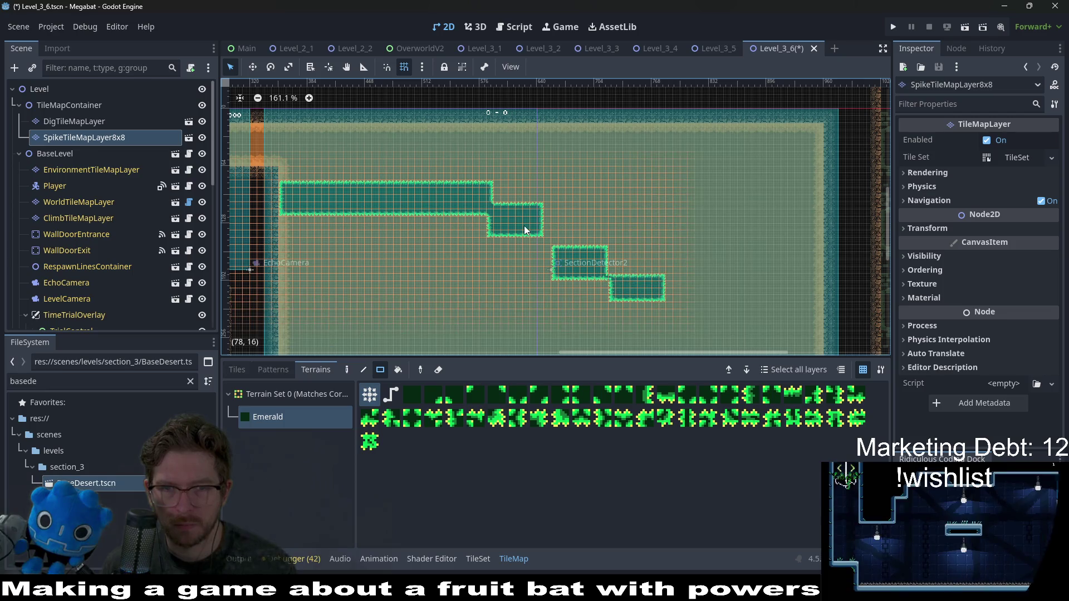
drag(523, 225, 581, 253)
scroll(620, 202, down, 2)
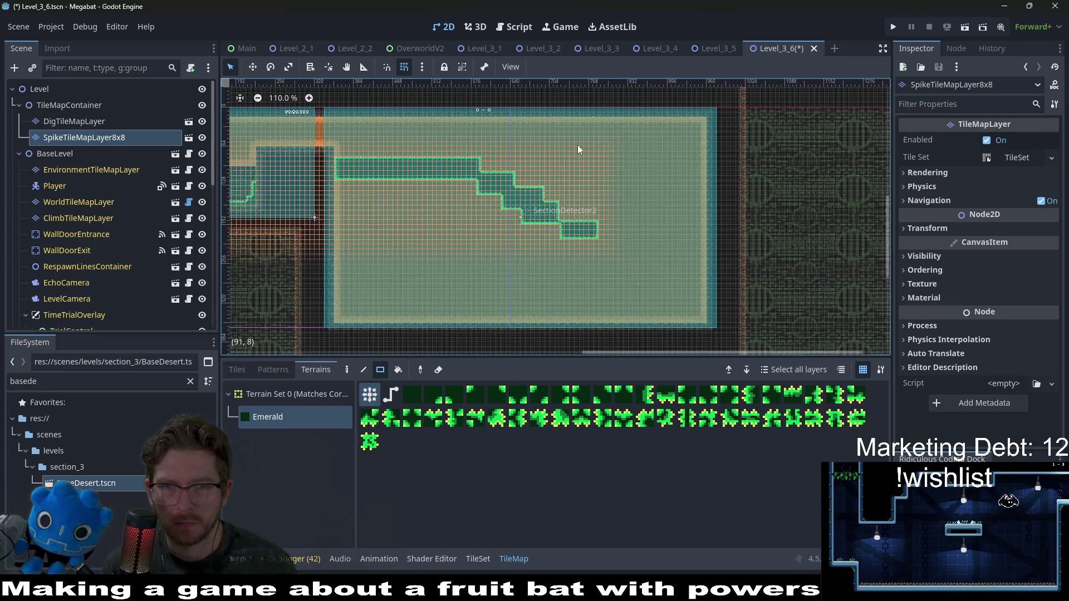
Add a second spike staircase near the top edge and touch up the lower block
drag(553, 119, 691, 175)
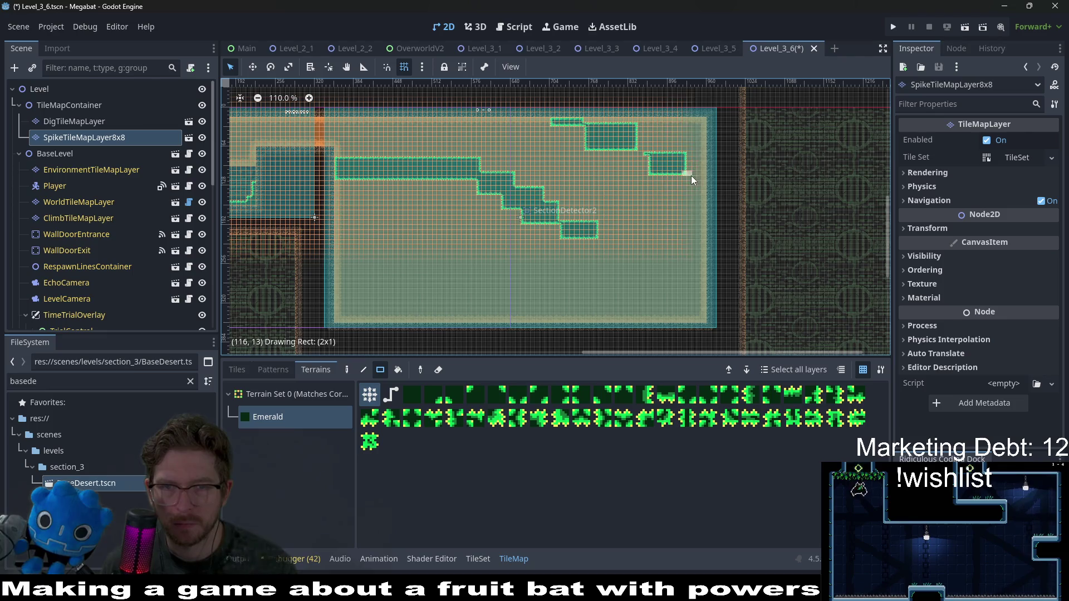
drag(643, 148, 677, 165)
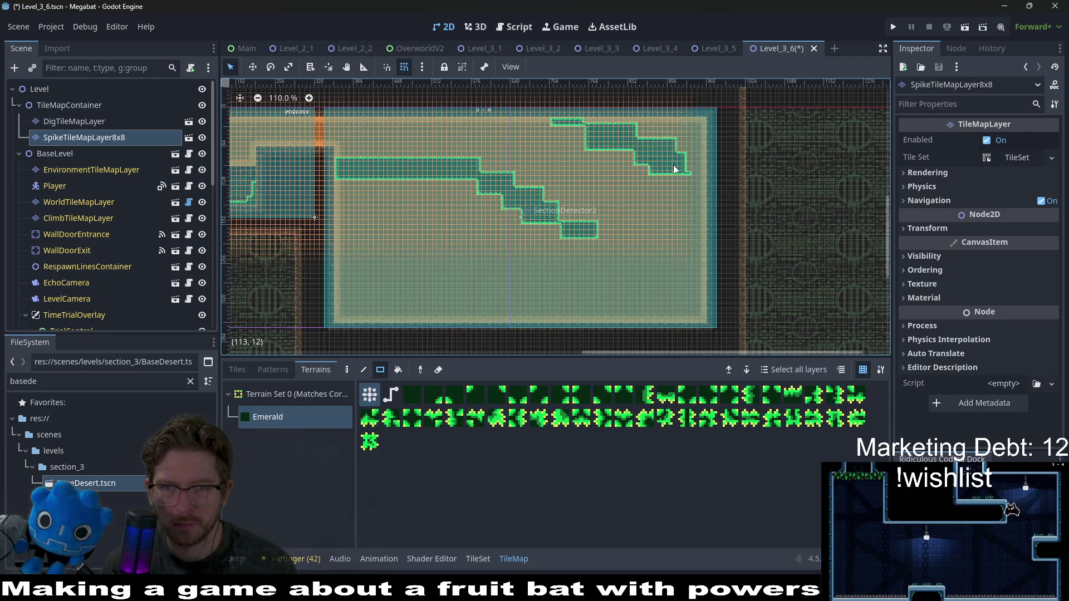
scroll(605, 132, up, 1)
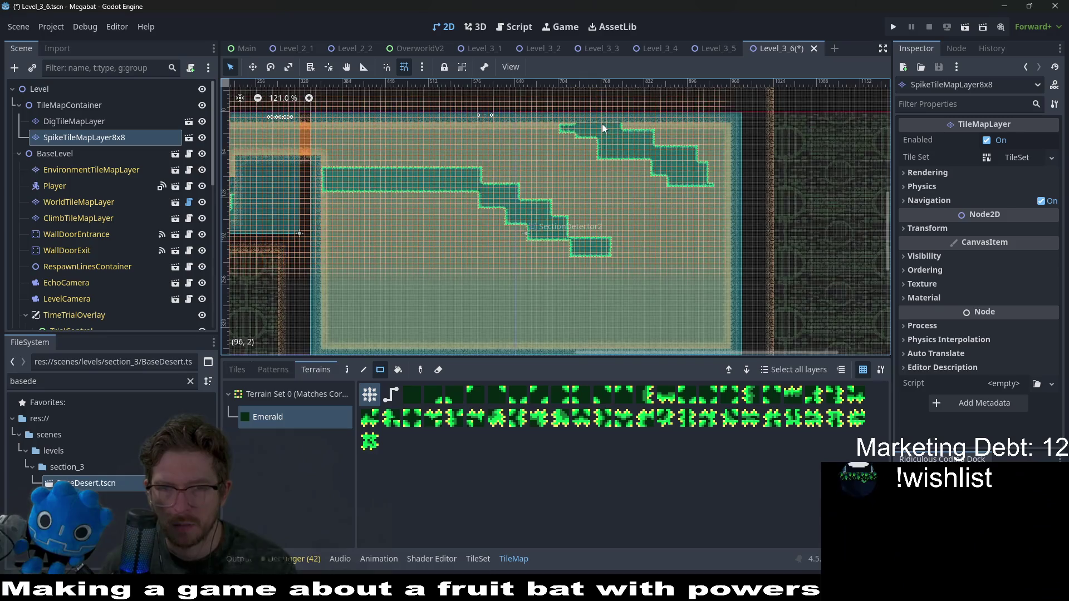
scroll(603, 125, up, 2)
drag(586, 266, 586, 266)
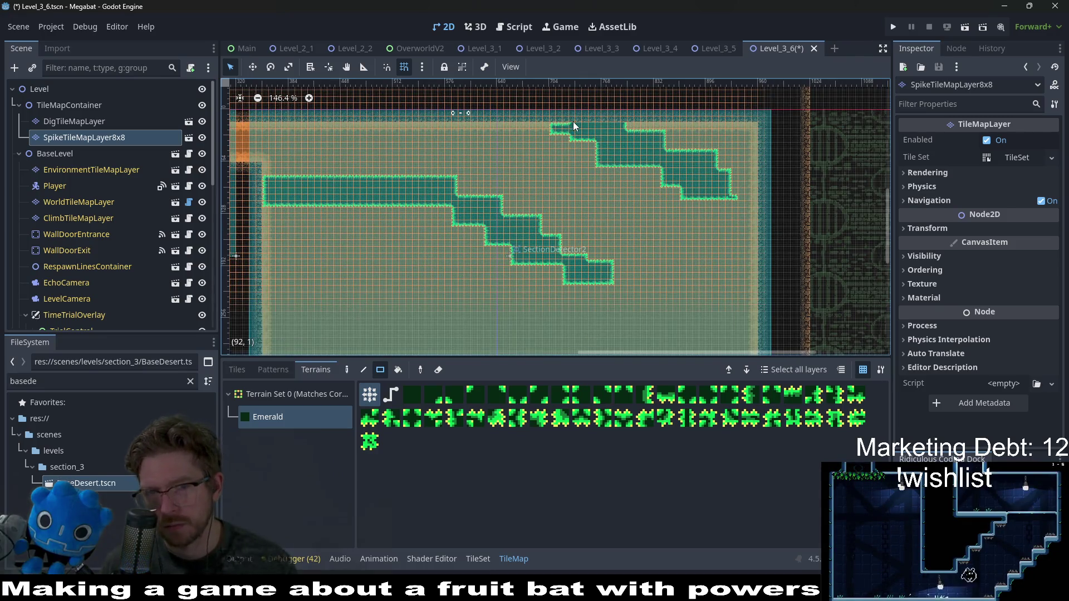
Erase the upper strip's right end and extend a spike column downward
drag(695, 159, 746, 195)
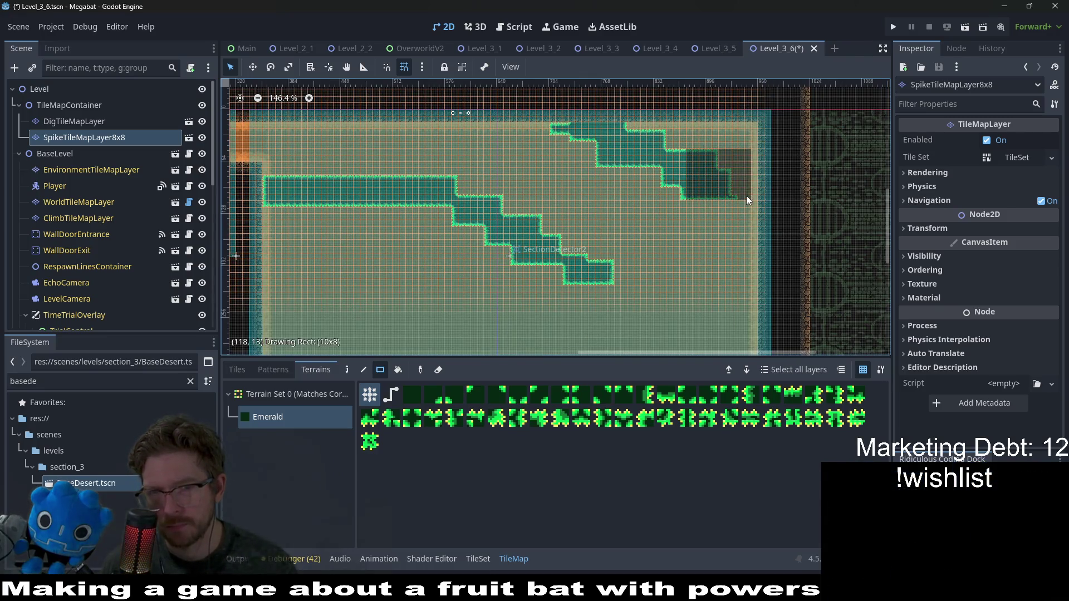
scroll(679, 163, down, 2)
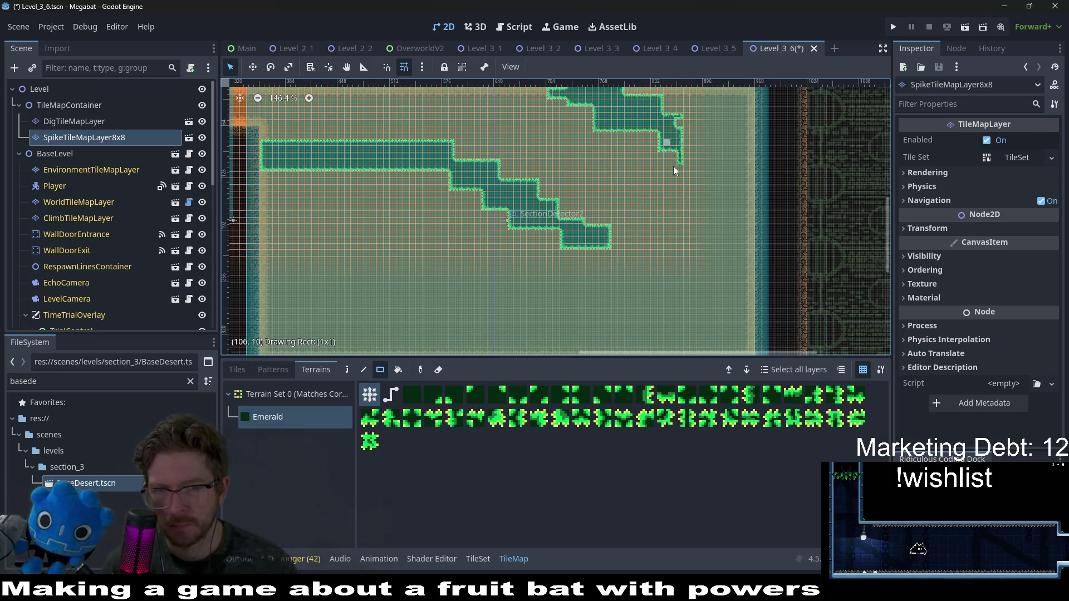
mouse_move(673, 166)
mouse_down()
mouse_move(663, 215)
mouse_move(612, 249)
mouse_up()
scroll(629, 219, down, 1)
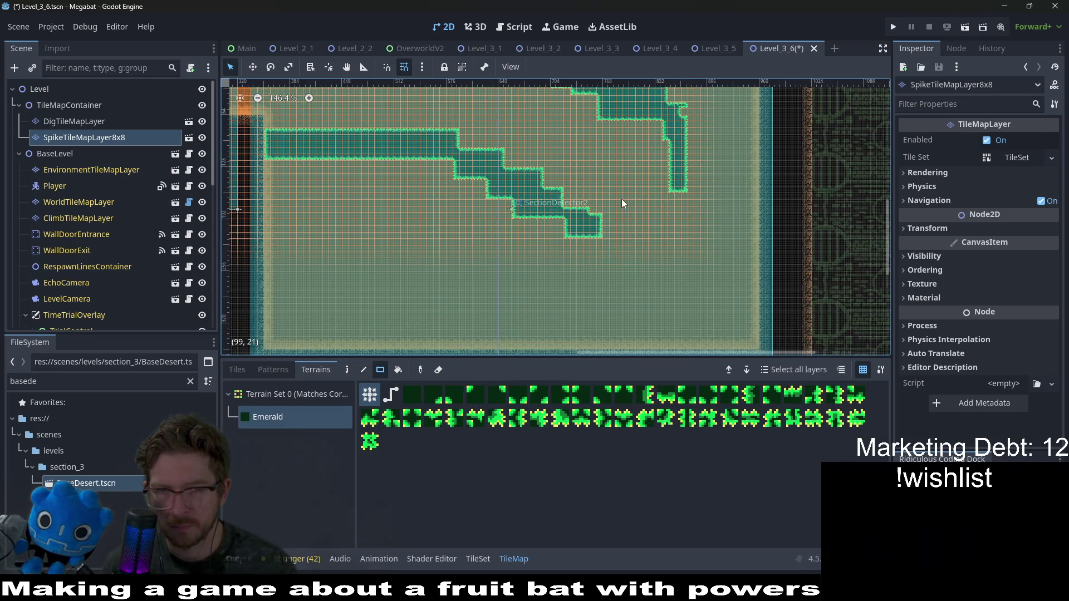
scroll(623, 196, up, 2)
scroll(666, 195, down, 1)
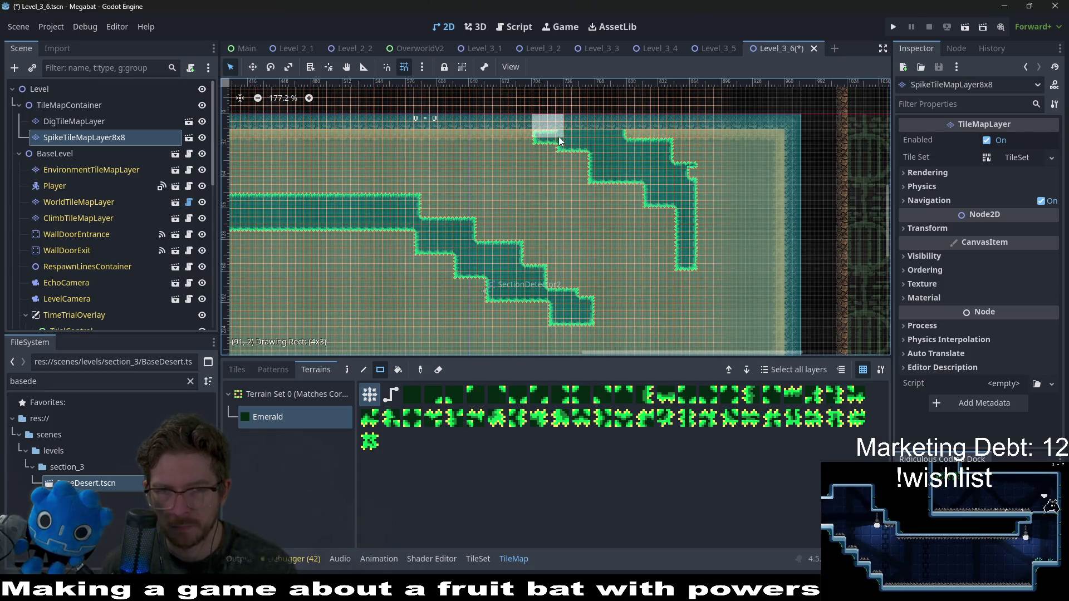
scroll(603, 212, down, 5)
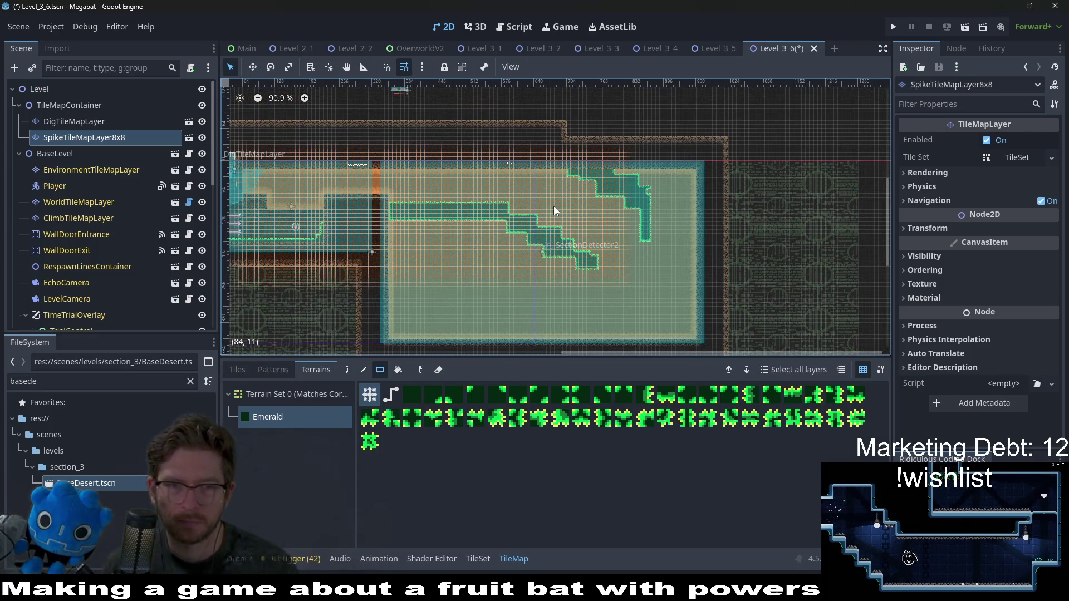
Fill the upper-right notch and widen and lengthen the right spike column
scroll(533, 245, up, 3)
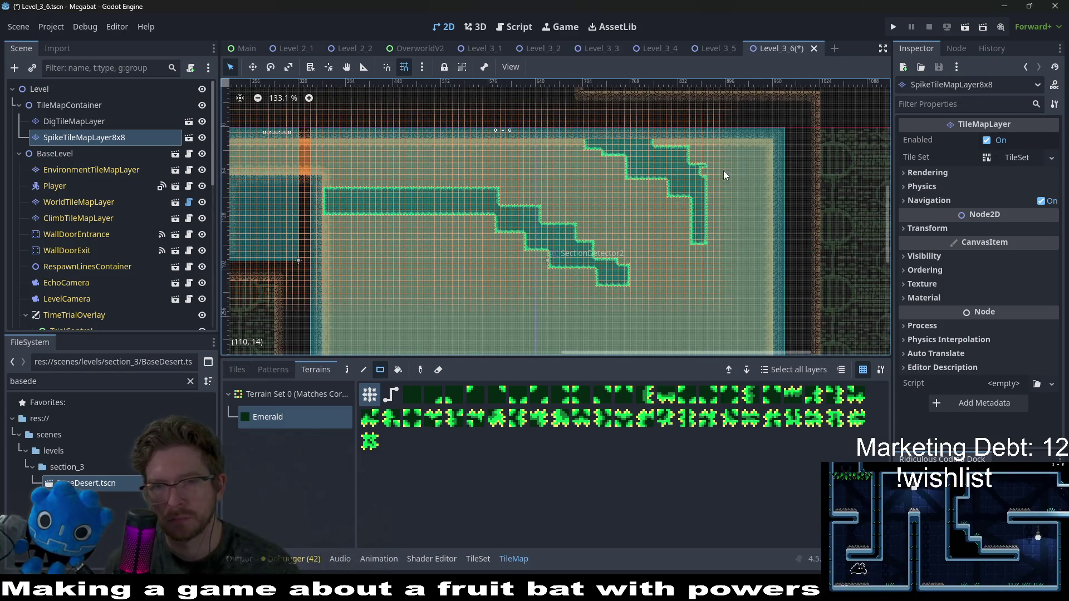
drag(706, 182, 706, 182)
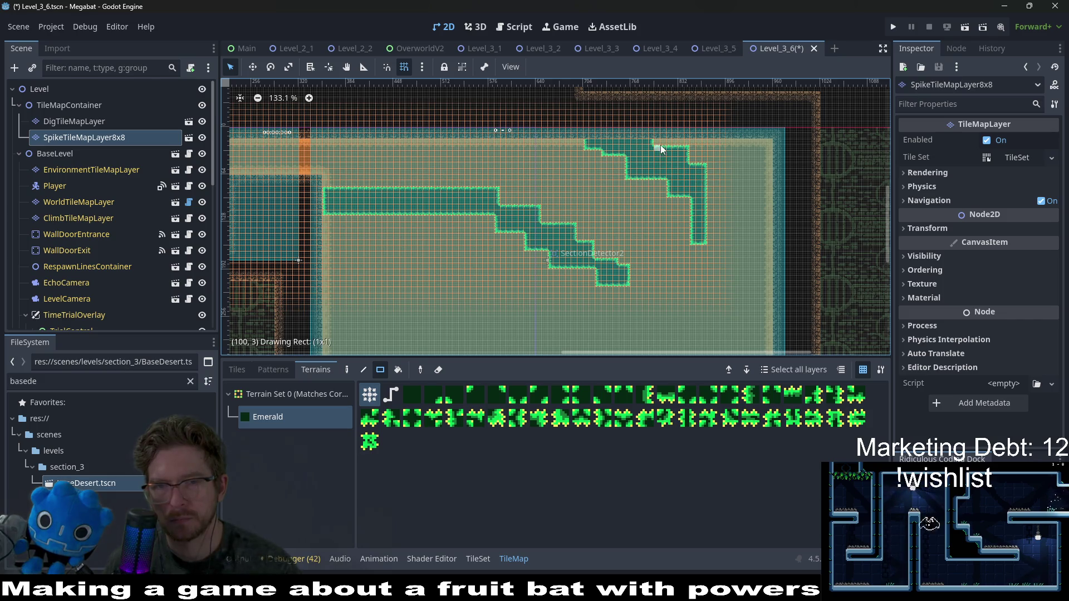
scroll(666, 158, up, 1)
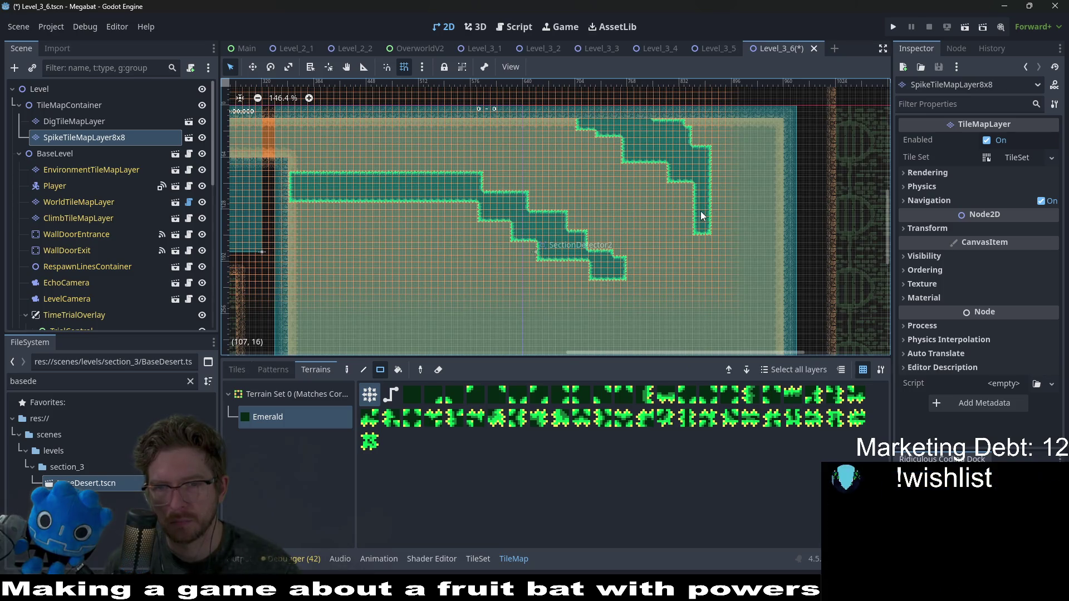
drag(709, 228, 718, 251)
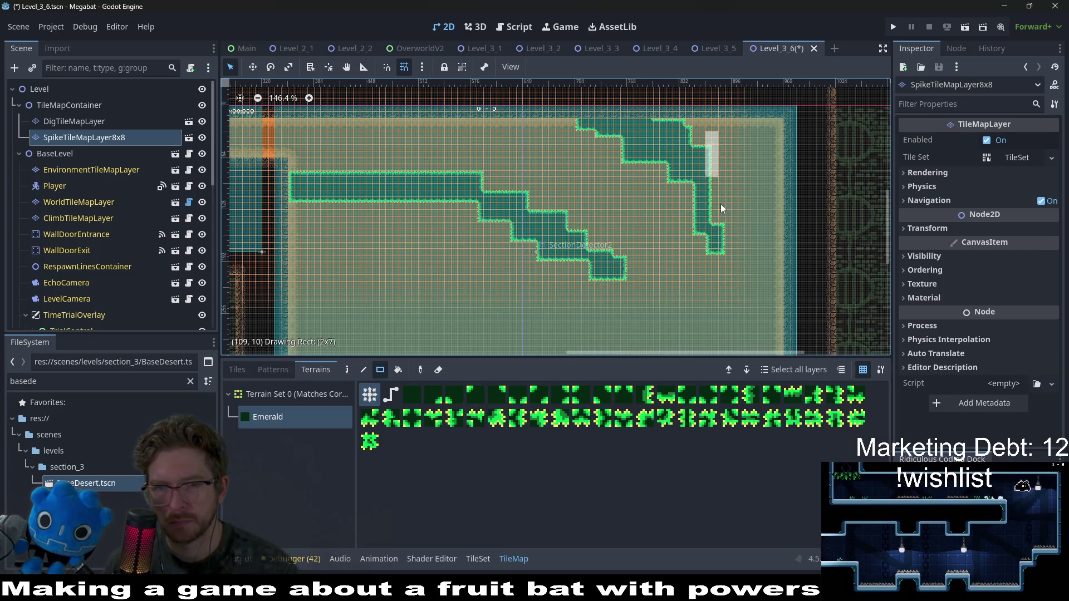
drag(721, 204, 728, 223)
scroll(625, 225, down, 1)
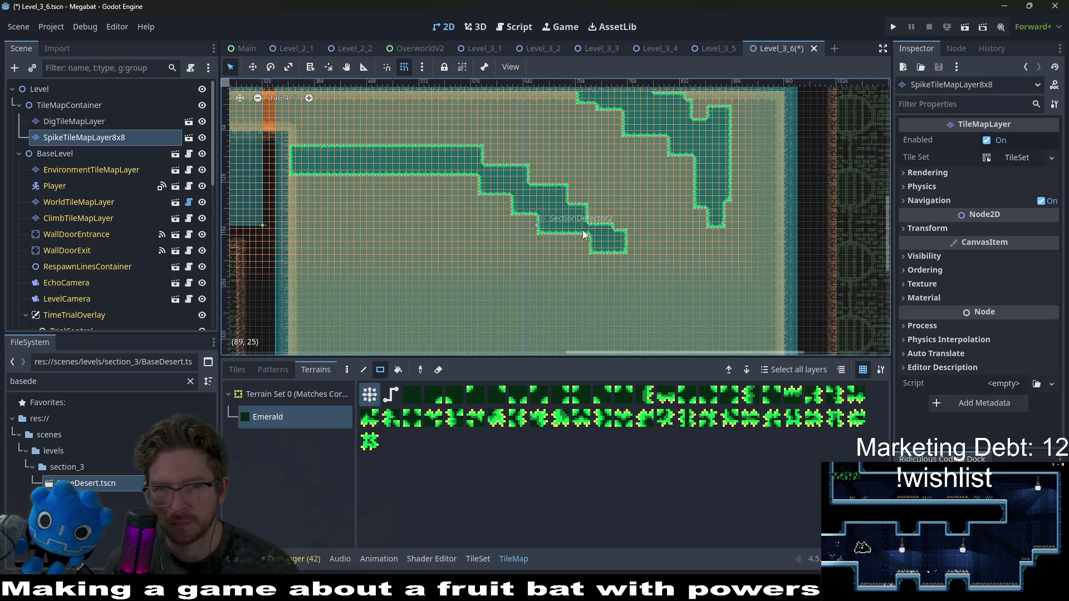
Patch the lower diagonal spike path and cut a gap into the long spike strip
drag(594, 242, 583, 240)
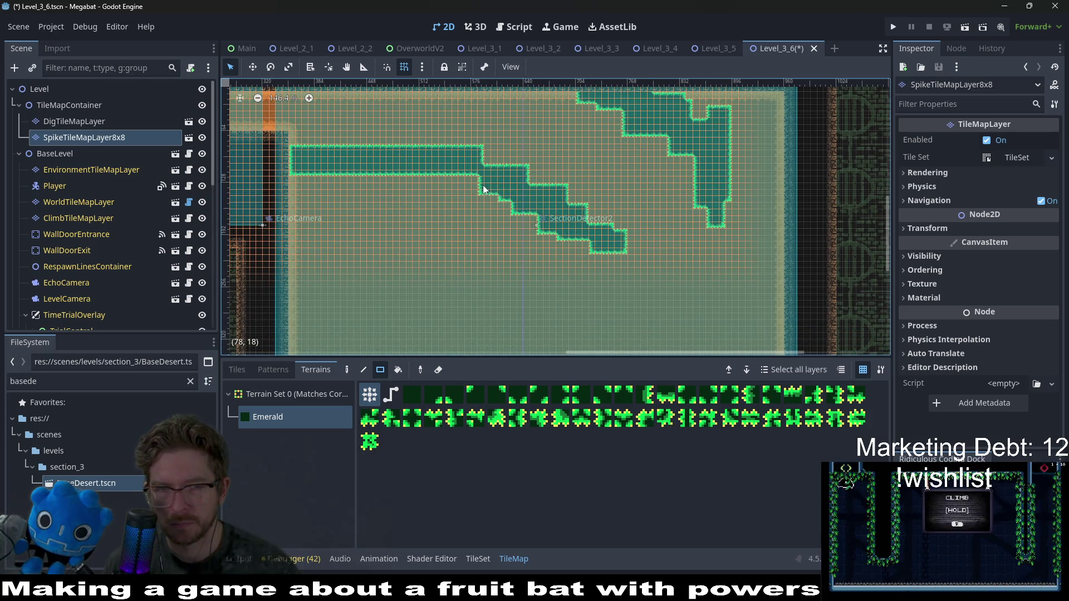
drag(449, 173, 474, 183)
scroll(390, 184, up, 1)
scroll(390, 184, left, 3)
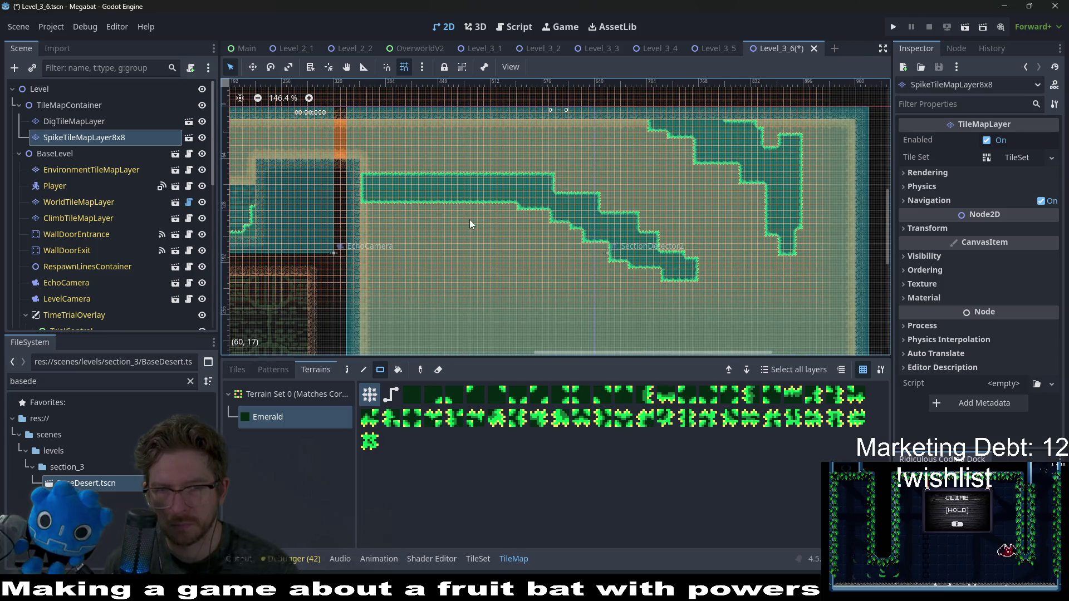
drag(418, 176, 462, 201)
scroll(503, 234, down, 2)
scroll(505, 229, up, 3)
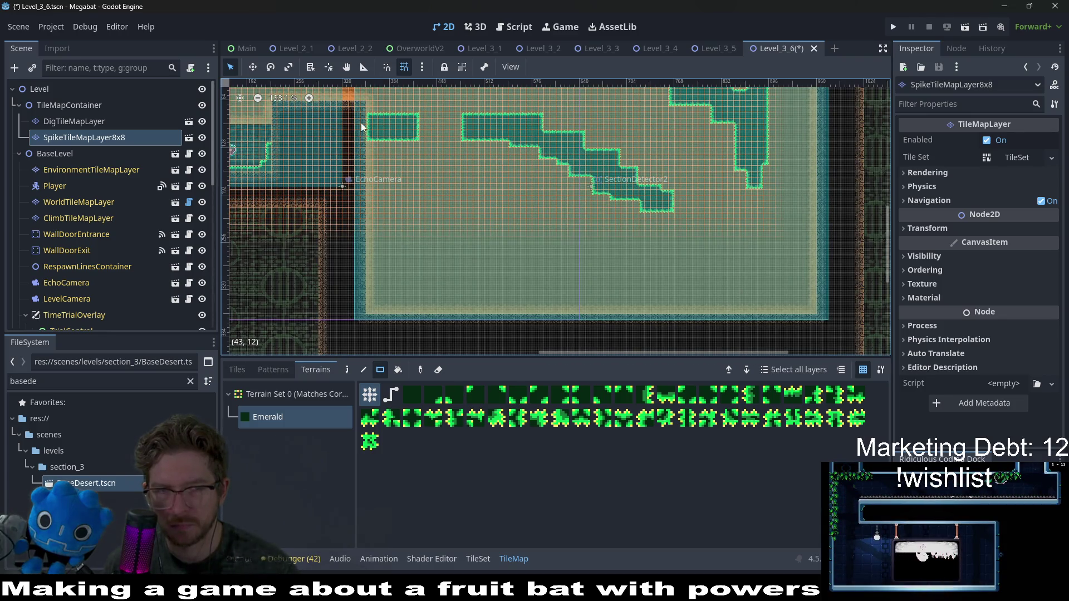
Paint a small spike block near the room's left side and save the level
drag(393, 137, 395, 140)
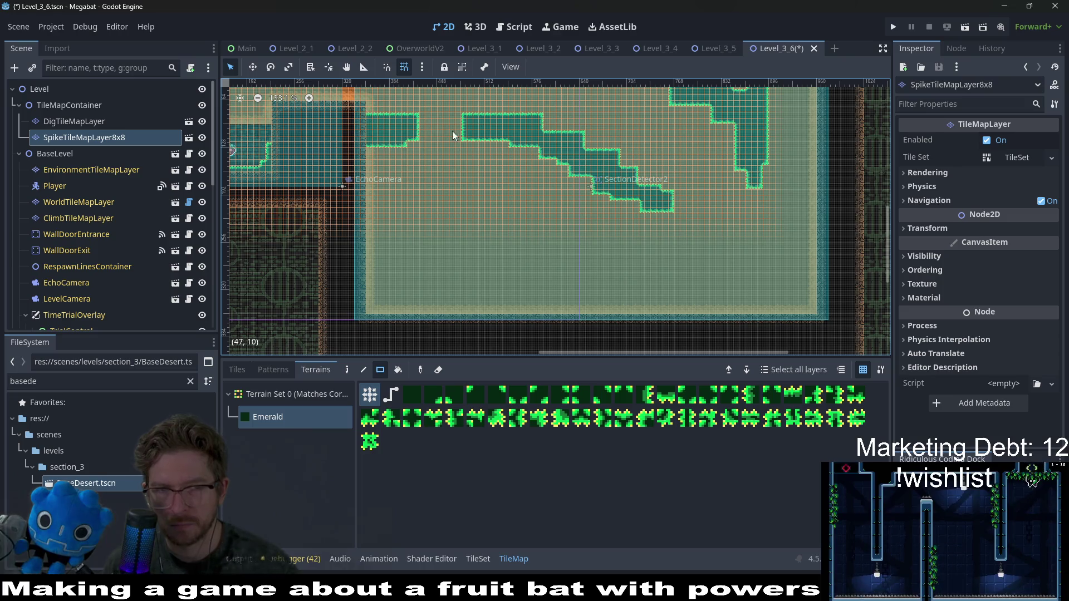
key(ctrl+s)
scroll(598, 210, down, 2)
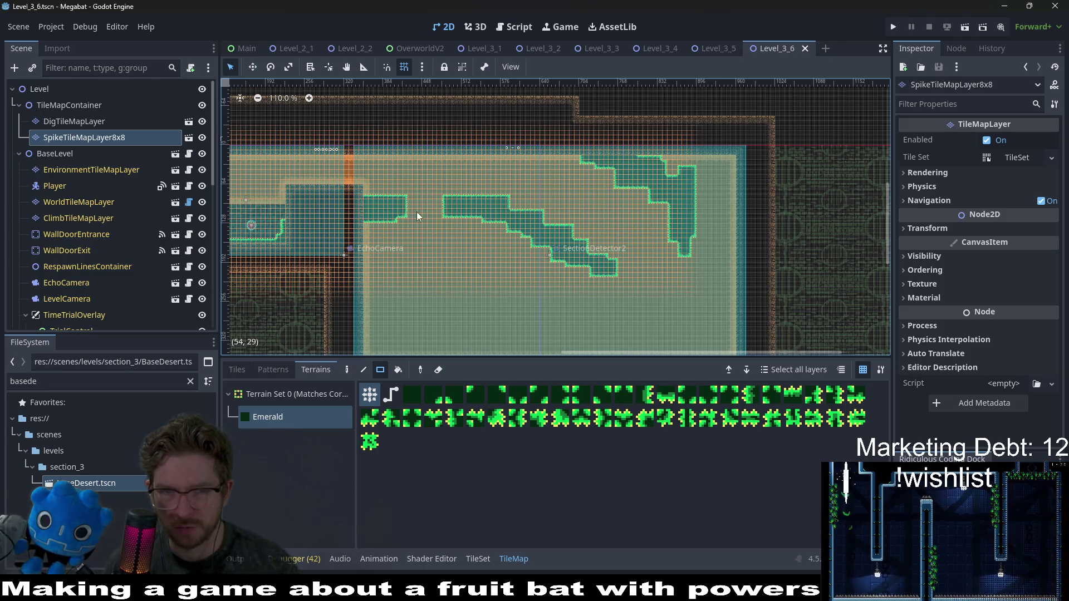
drag(467, 241, 604, 219)
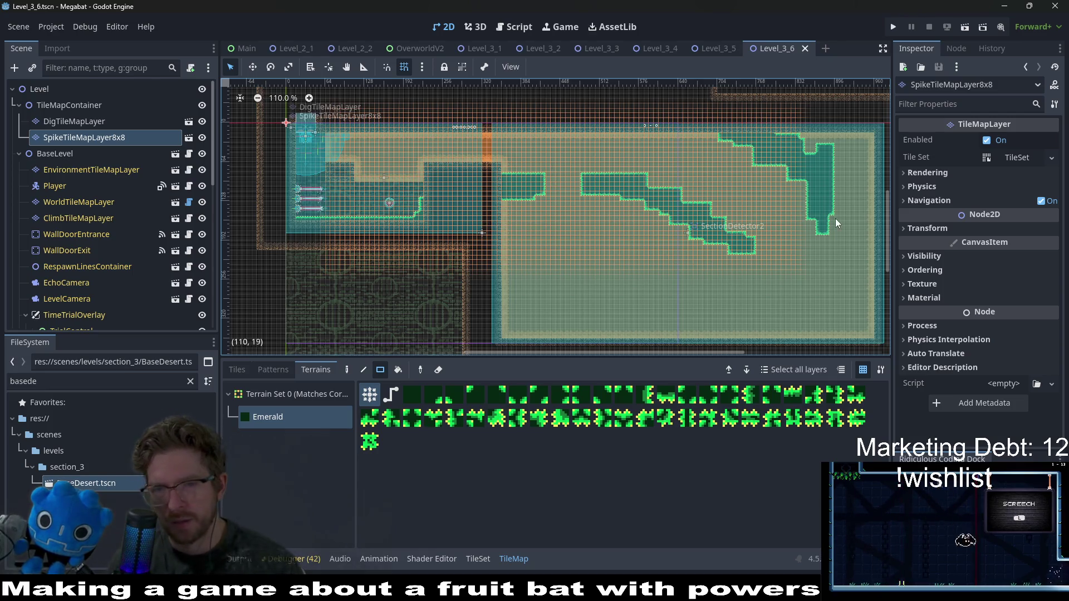
drag(796, 261, 709, 182)
drag(733, 219, 670, 267)
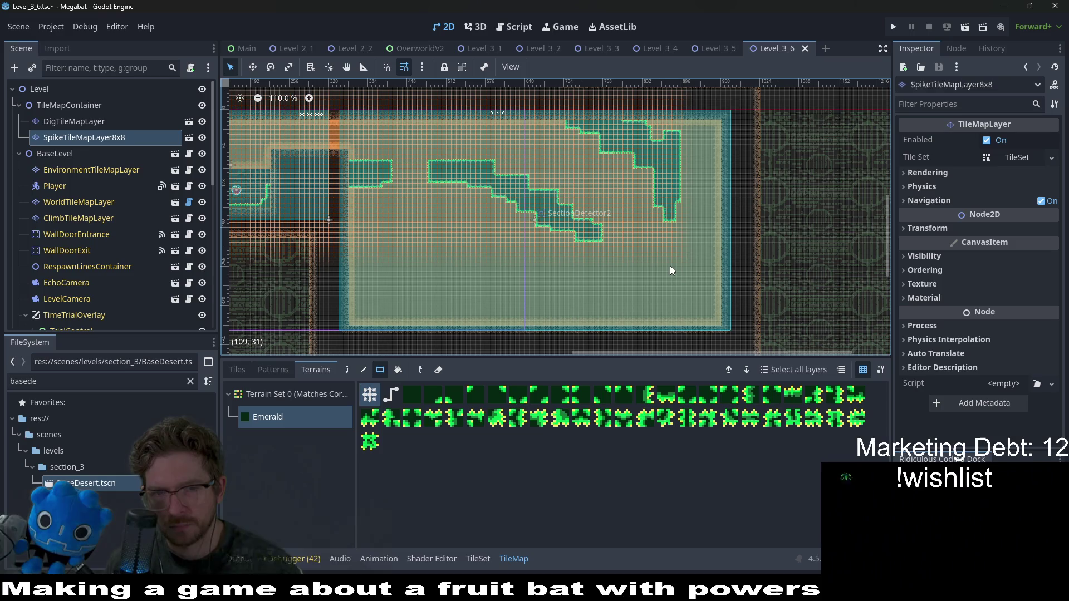
scroll(670, 265, down, 3)
key(ctrl+s)
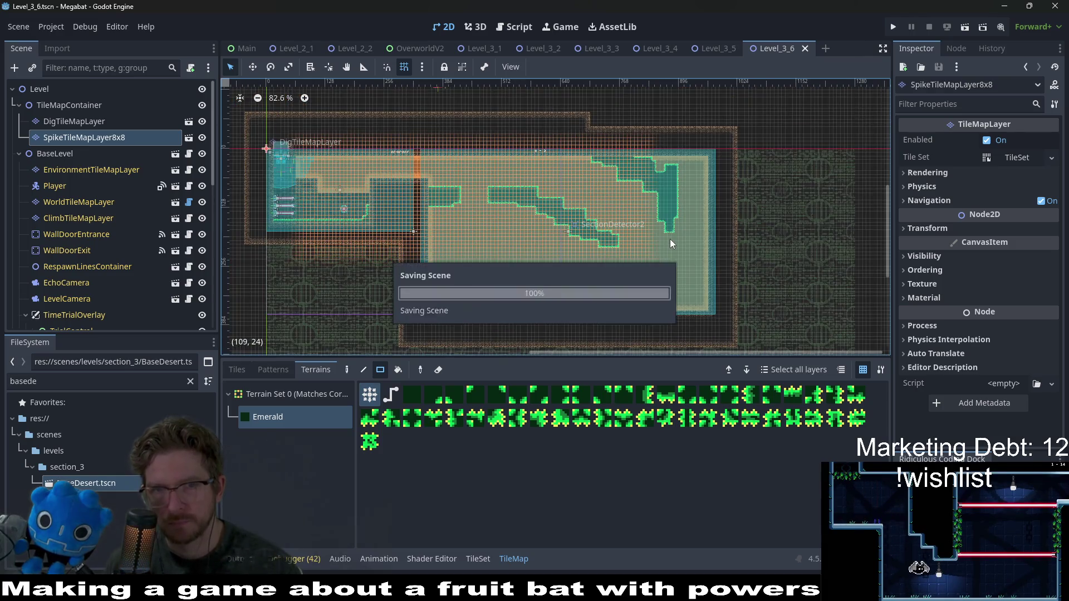
scroll(659, 249, up, 4)
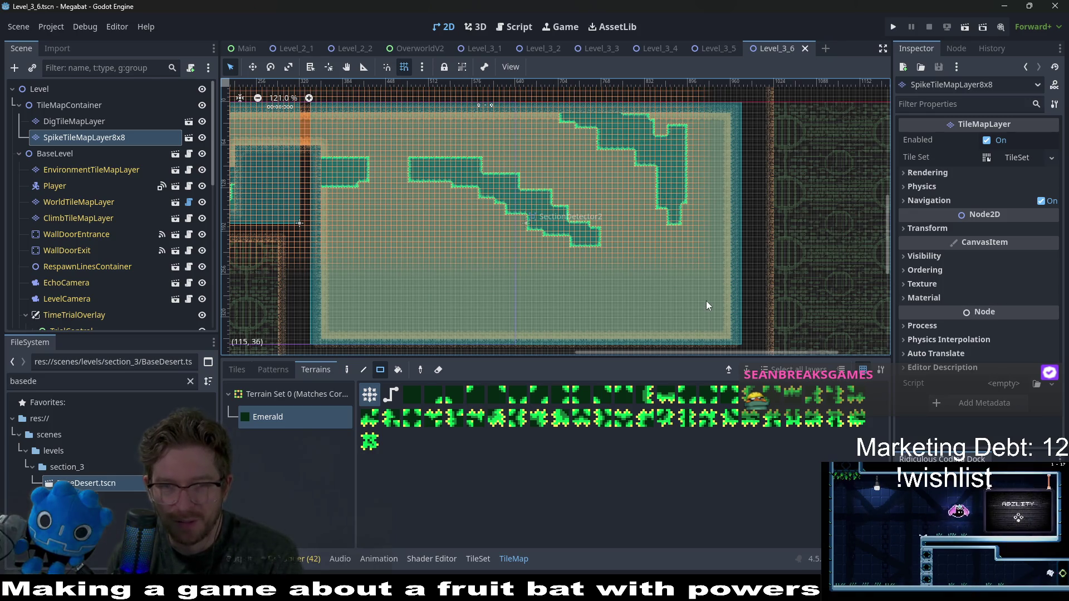
scroll(501, 229, down, 2)
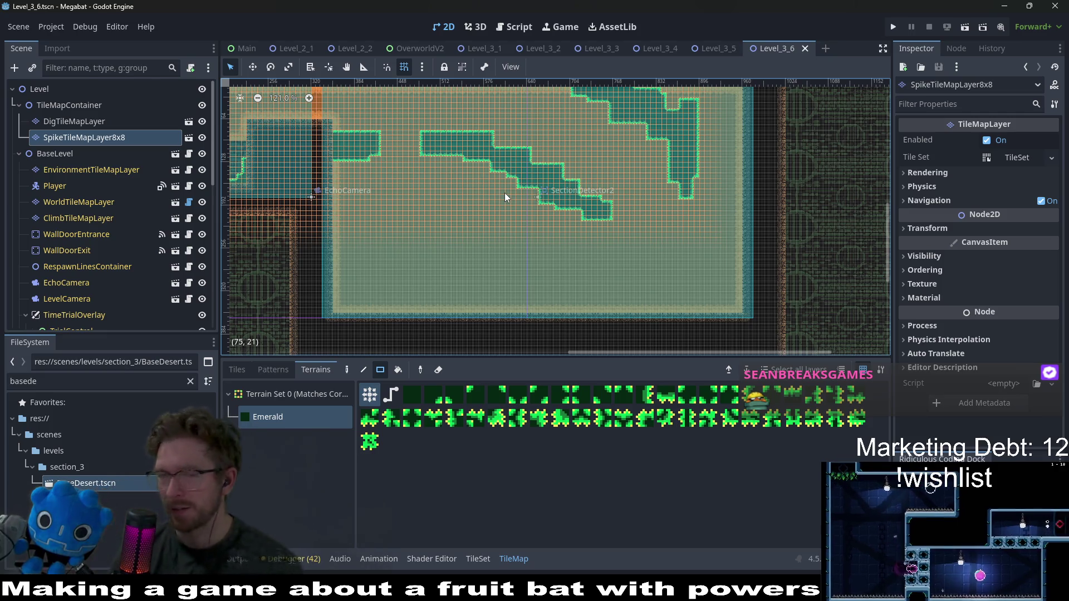
scroll(582, 196, up, 2)
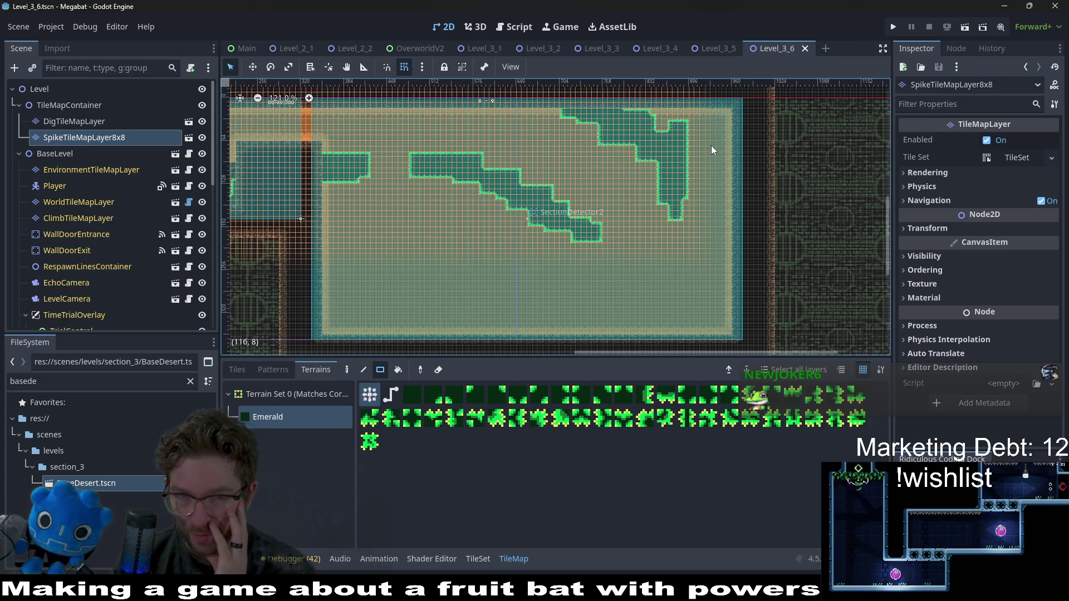
scroll(710, 147, down, 2)
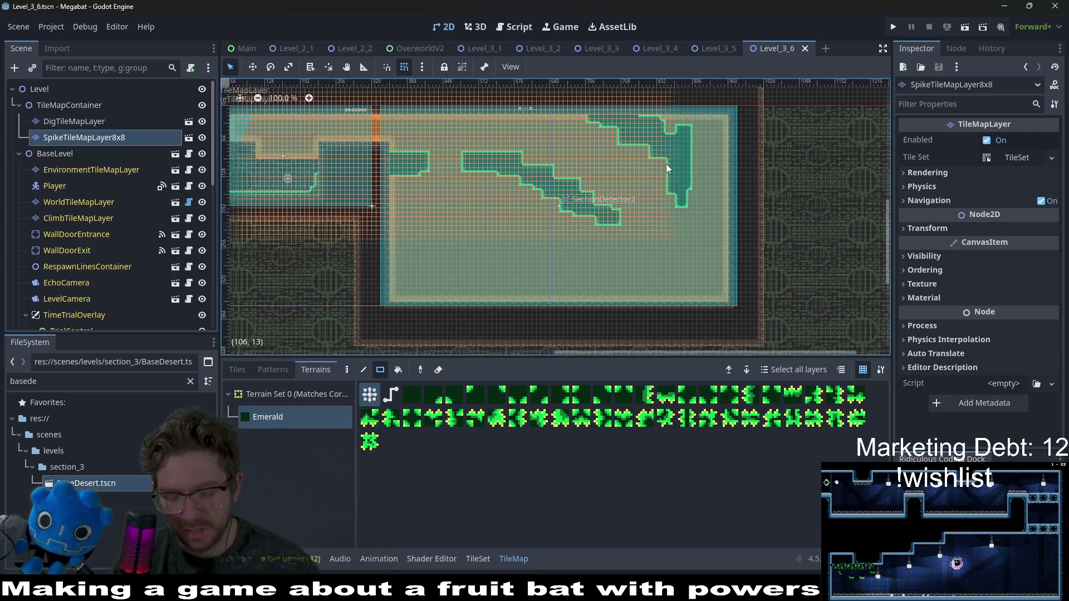
key(ctrl+s)
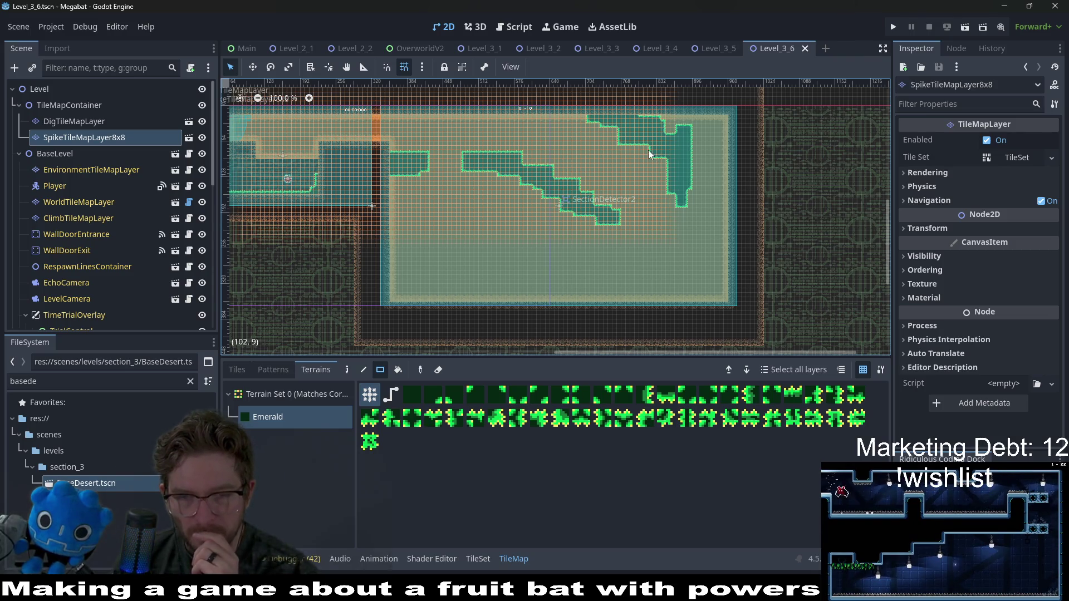
scroll(648, 149, down, 3)
scroll(577, 169, up, 2)
scroll(576, 169, up, 1)
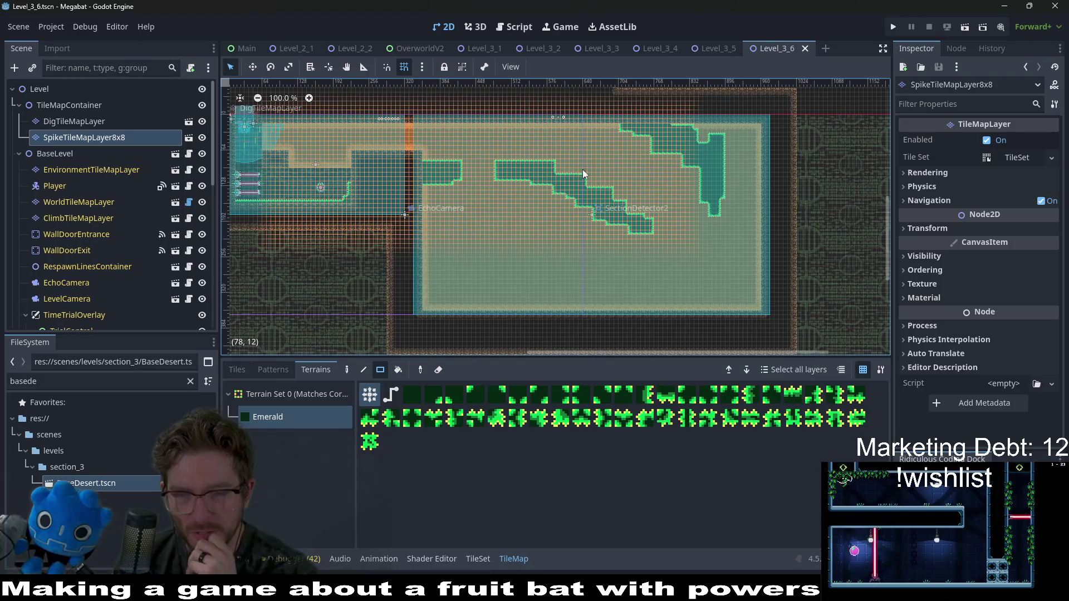
scroll(638, 215, up, 1)
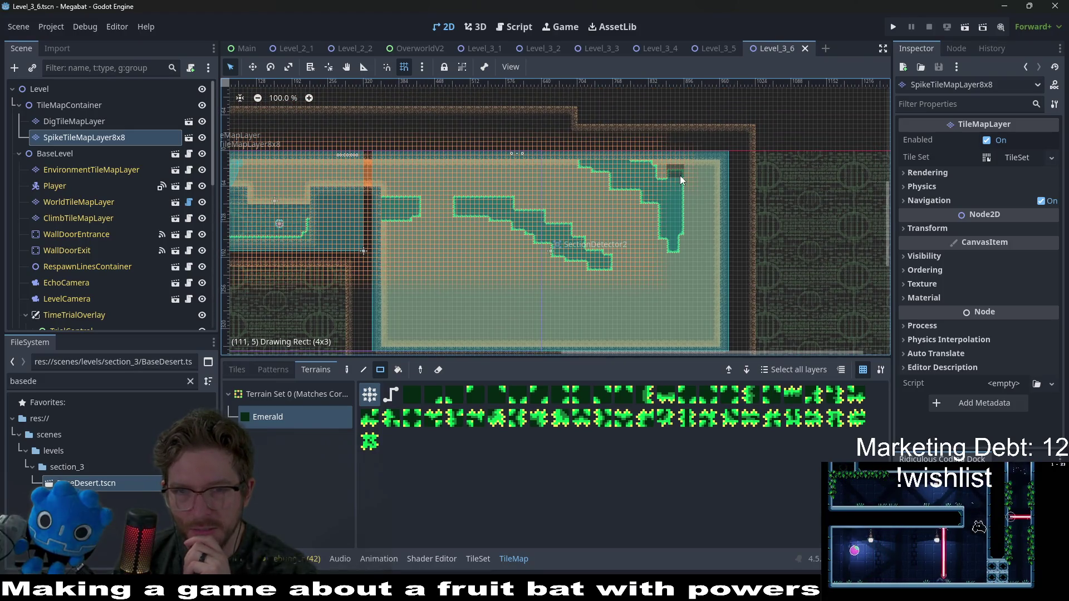